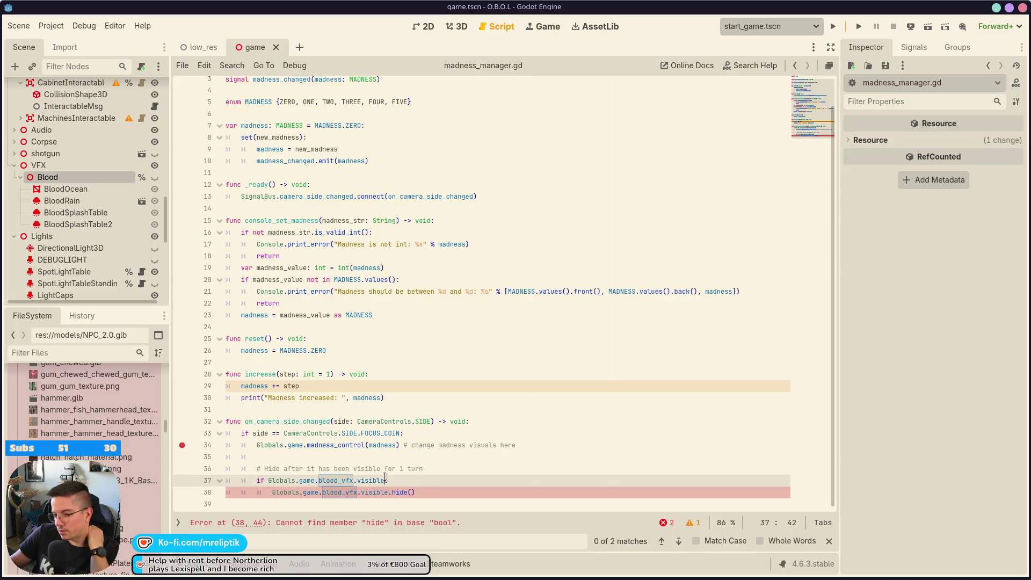
- Append 'and randf() < 0.7' to the condition on line 37 and save madness_manager.gd
text(and randf)
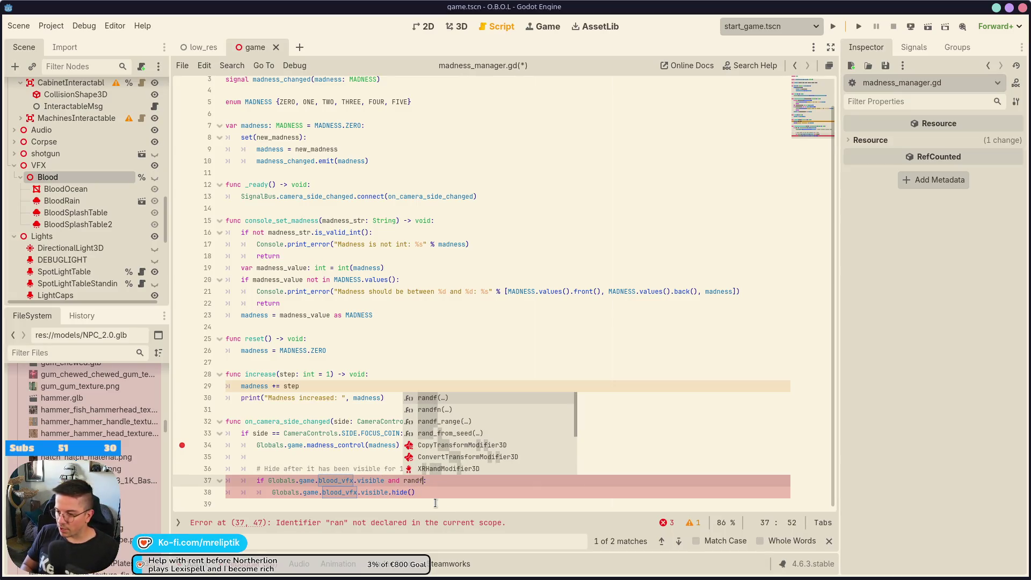
key(Return)
text() < 0.)
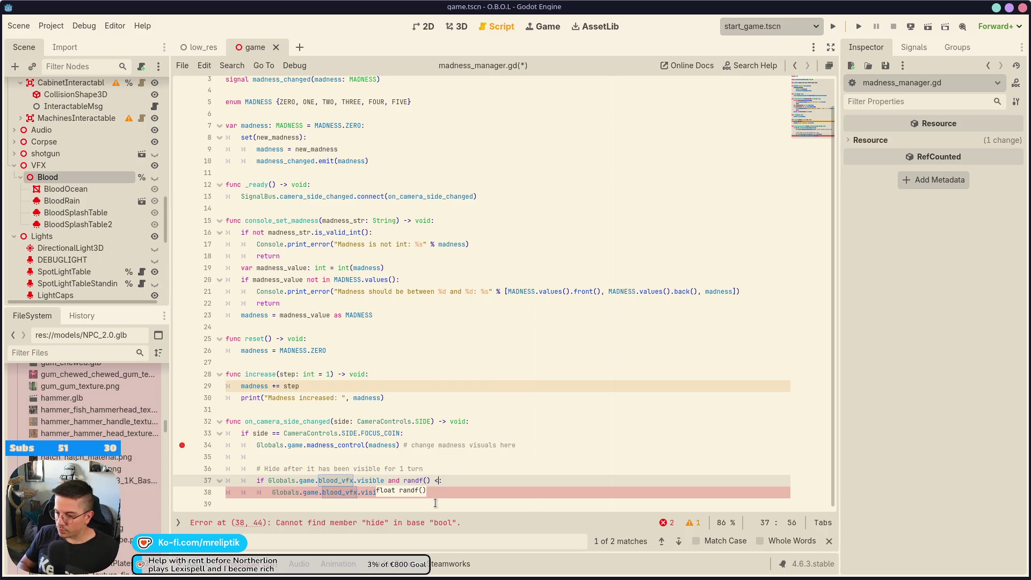
text(7:)
key(ctrl+s)
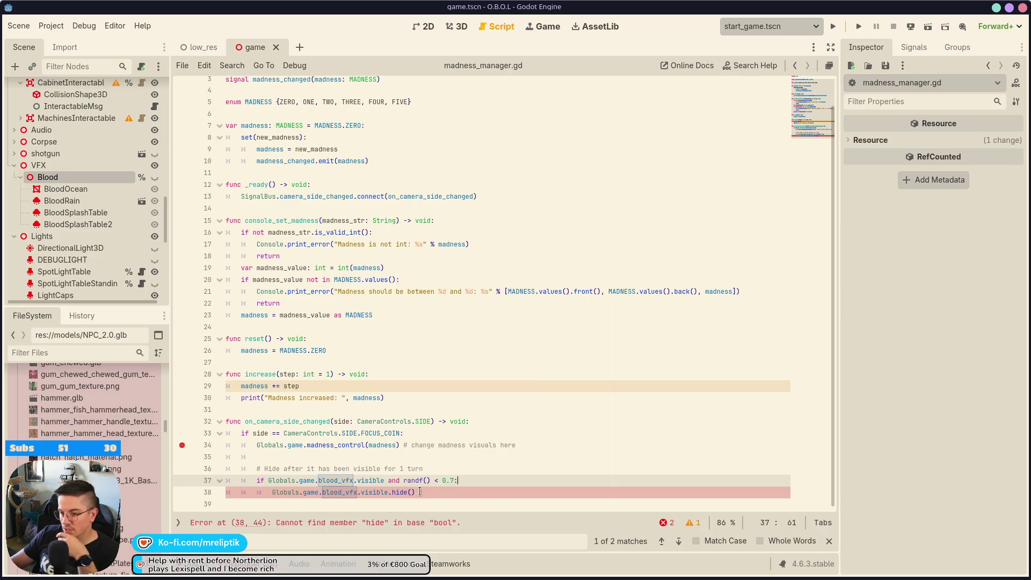
- Delete 'visible.' on line 38 so hide() is called directly on blood_vfx
double_click(375, 492)
key(BackSpace)
key(BackSpace)
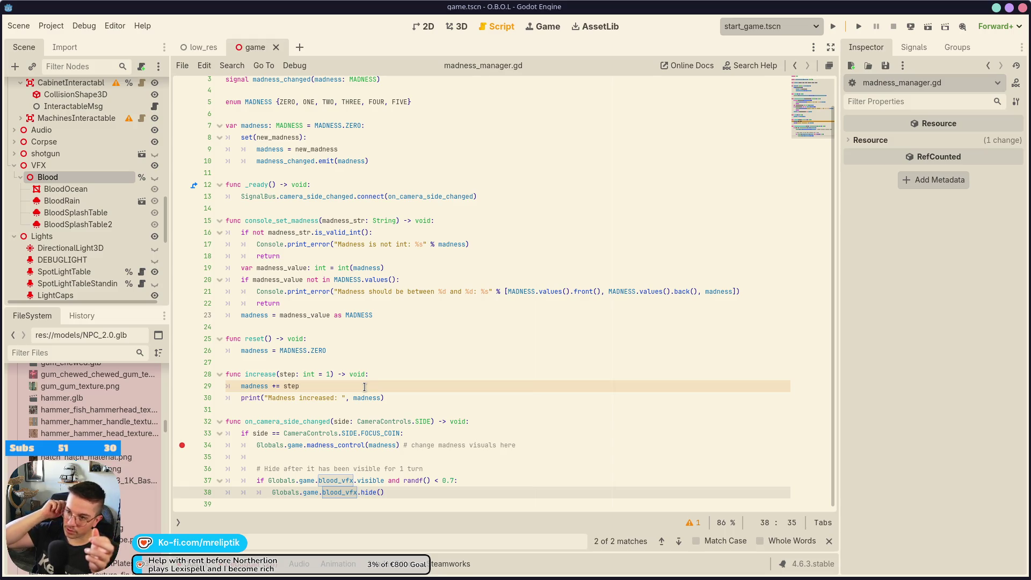
scroll(90, 134, up, 10)
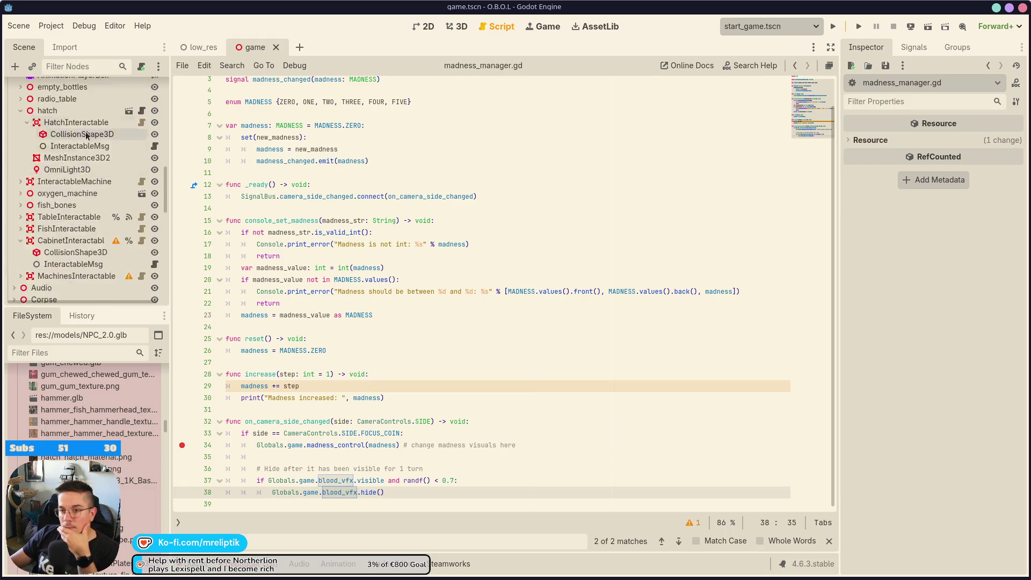
- Open the Game node's script, game.gd, in the script editor
click(142, 89)
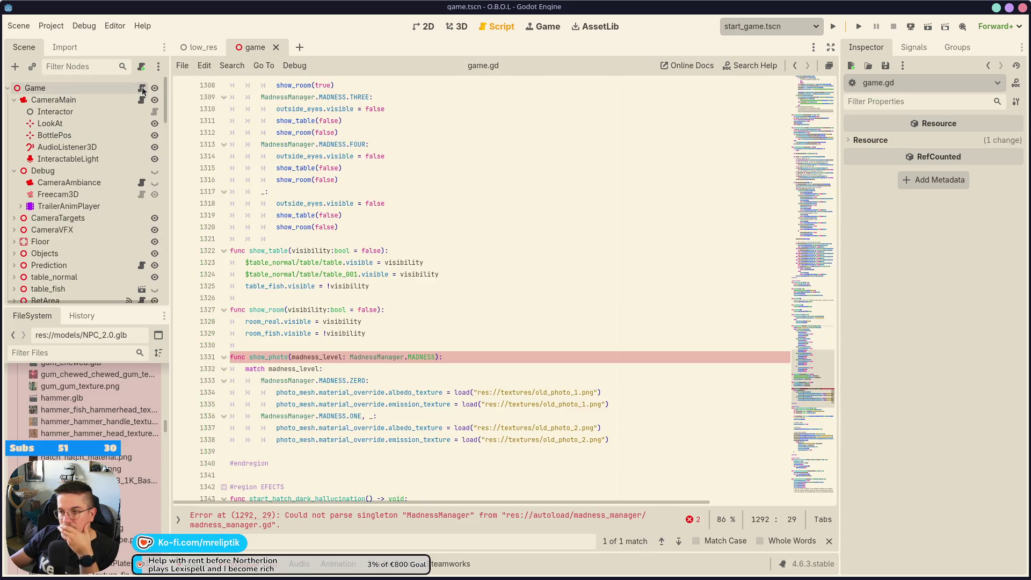
scroll(344, 328, up, 10)
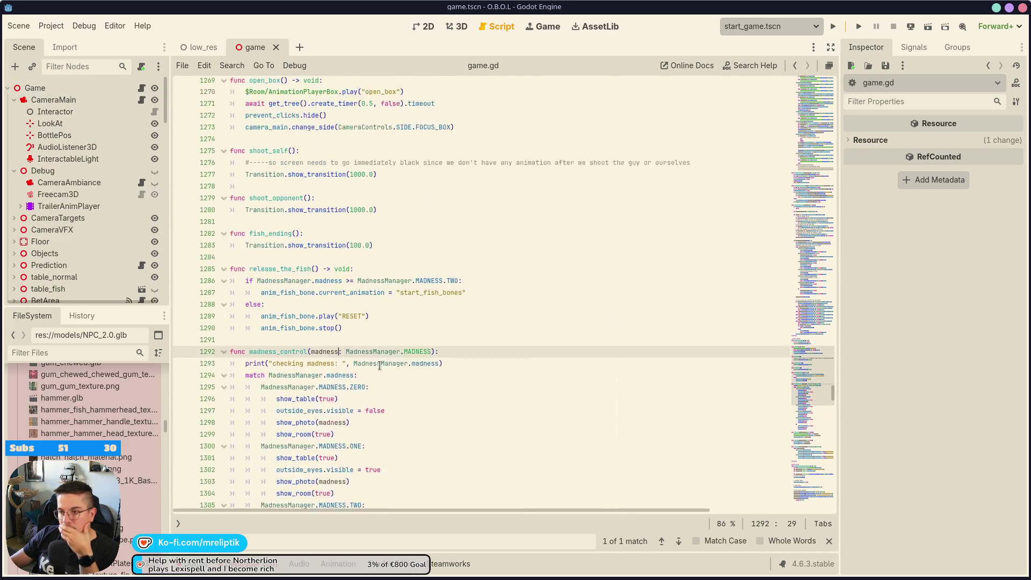
scroll(331, 285, up, 4)
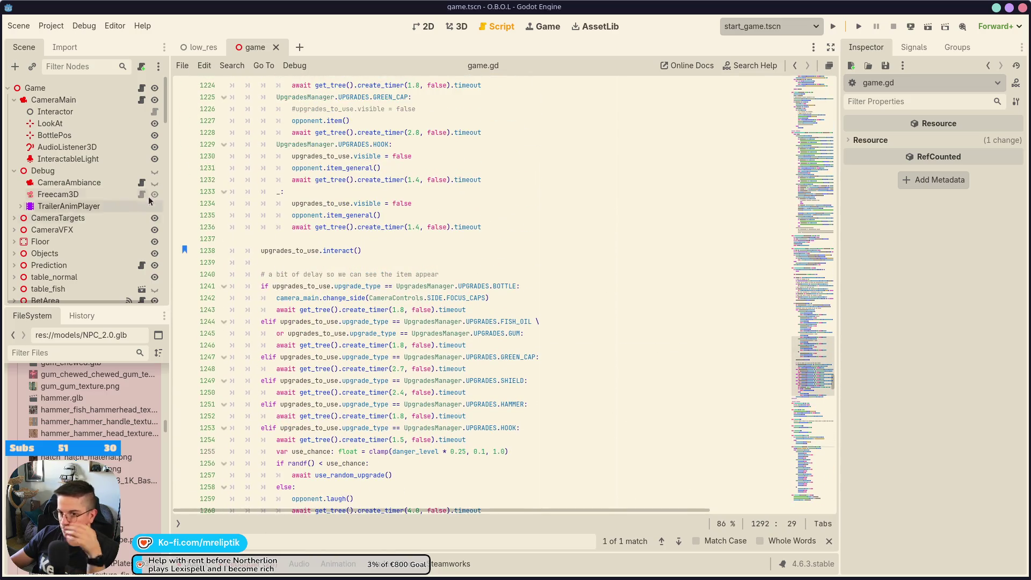
scroll(303, 340, up, 20)
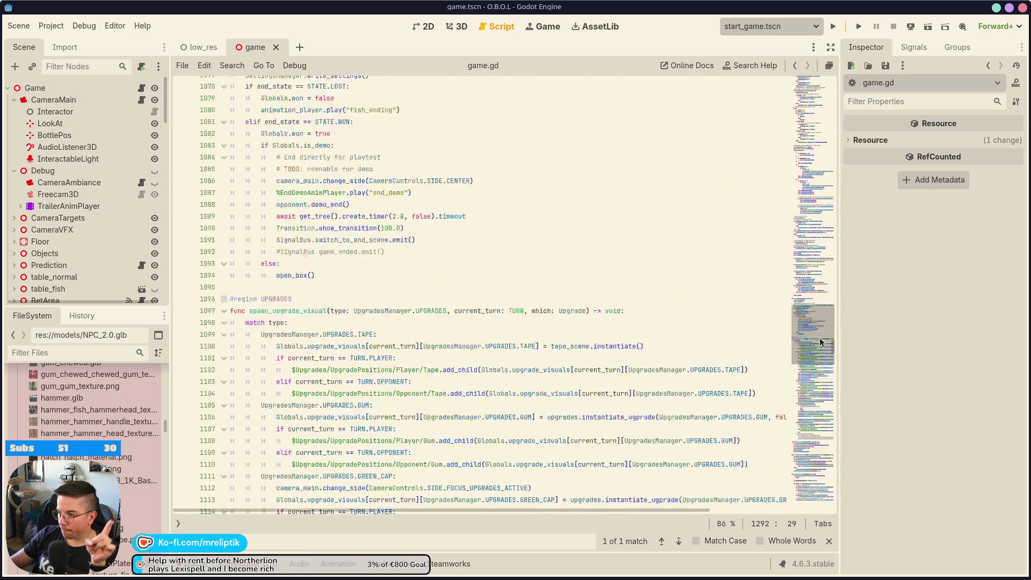
scroll(302, 339, up, 20)
scroll(302, 339, up, 1)
- Search game.gd for 'MadnessManager.incre' to reach the increase call in next_round
click(398, 324)
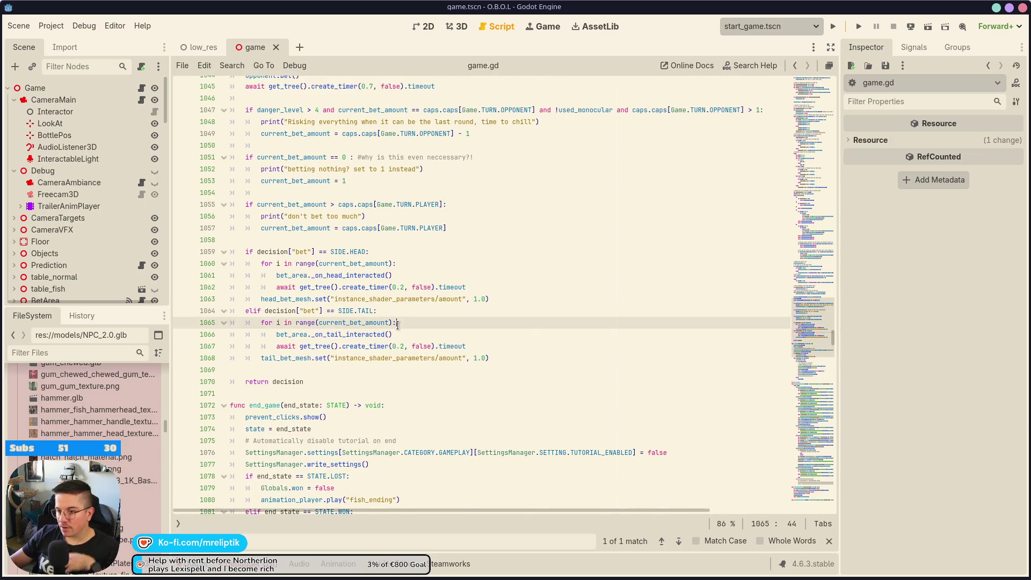
key(ctrl+f)
text(madness)
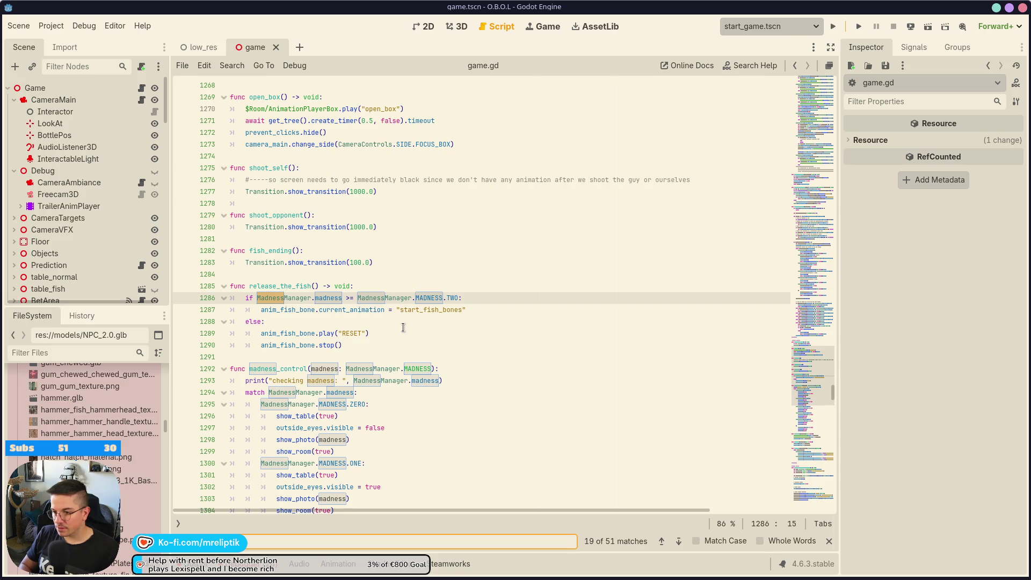
text(.th)
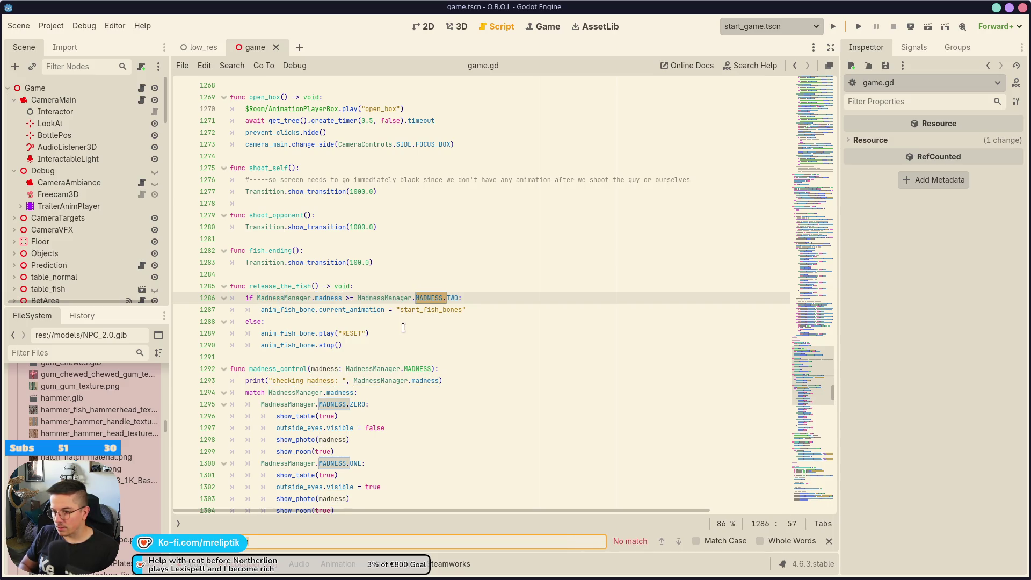
key(BackSpace)
key(BackSpace)
key(BackSpace)
key(Return)
key(Return)
key(Return)
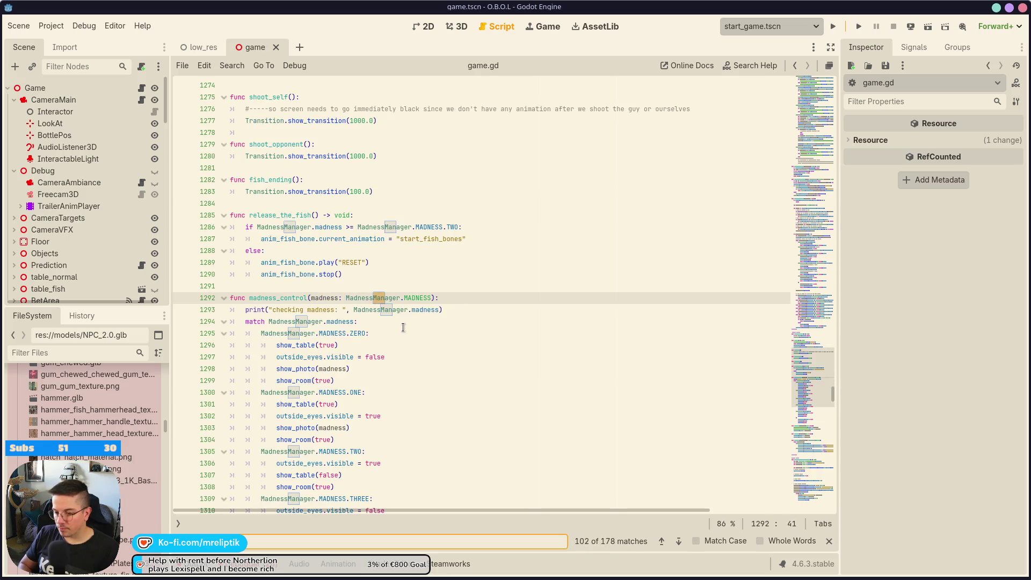
text(Manager.)
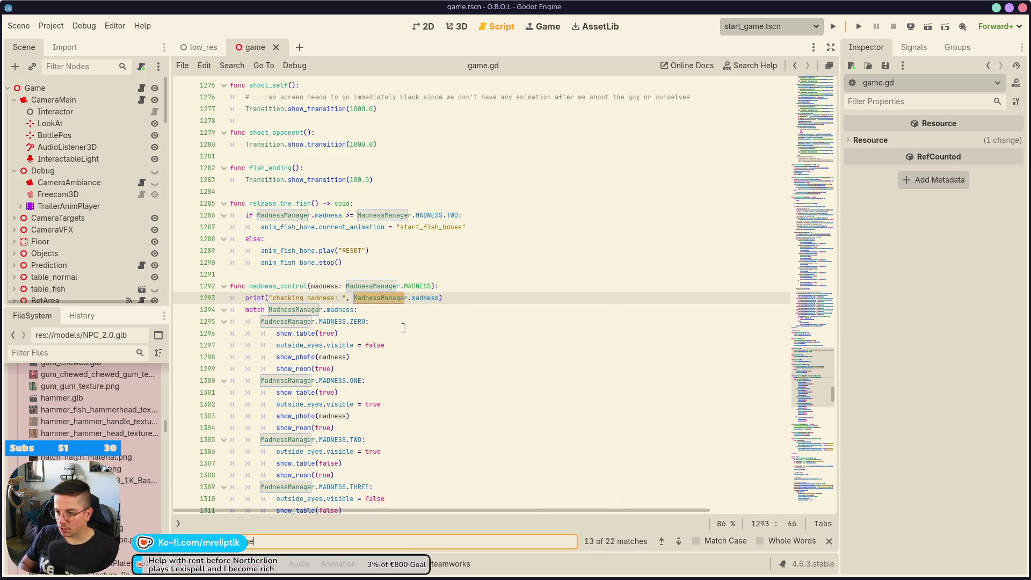
text(incre)
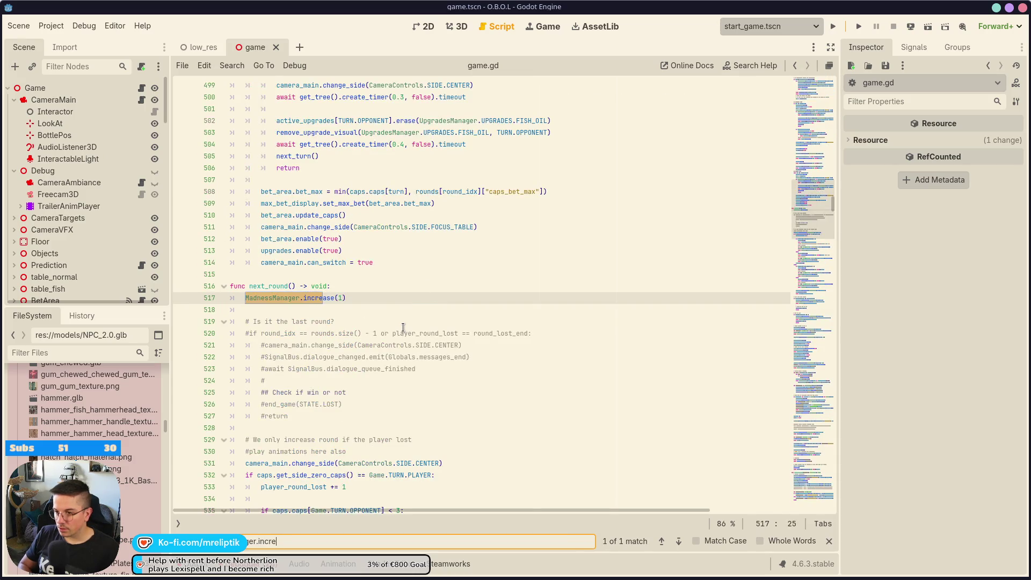
- Write the condition 'if MadnessManager.madness > MadnessManager.ZERO:' beside the increase call
click(369, 294)
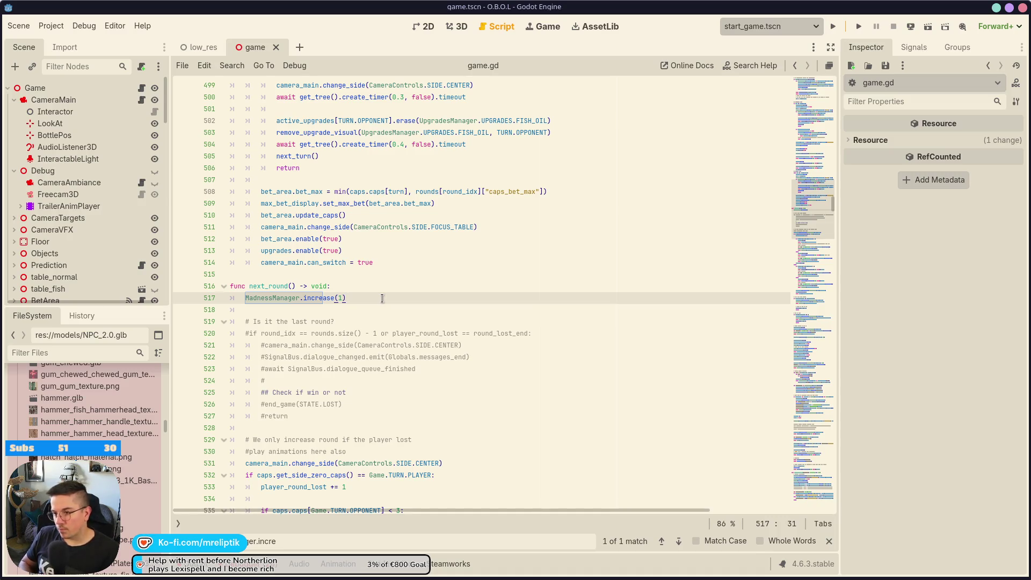
key(Return)
text(d)
key(Return)
text(.)
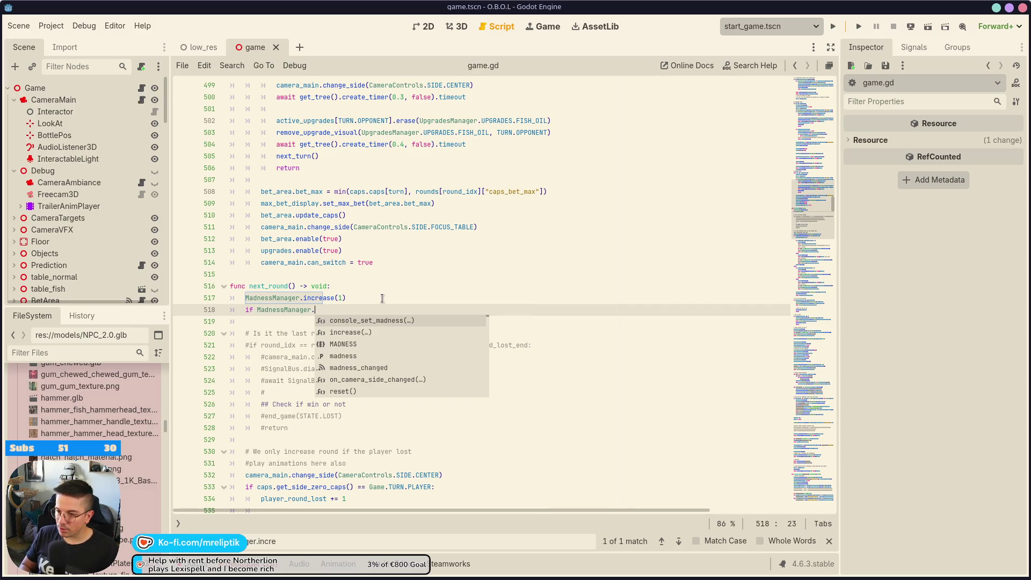
text(madness )
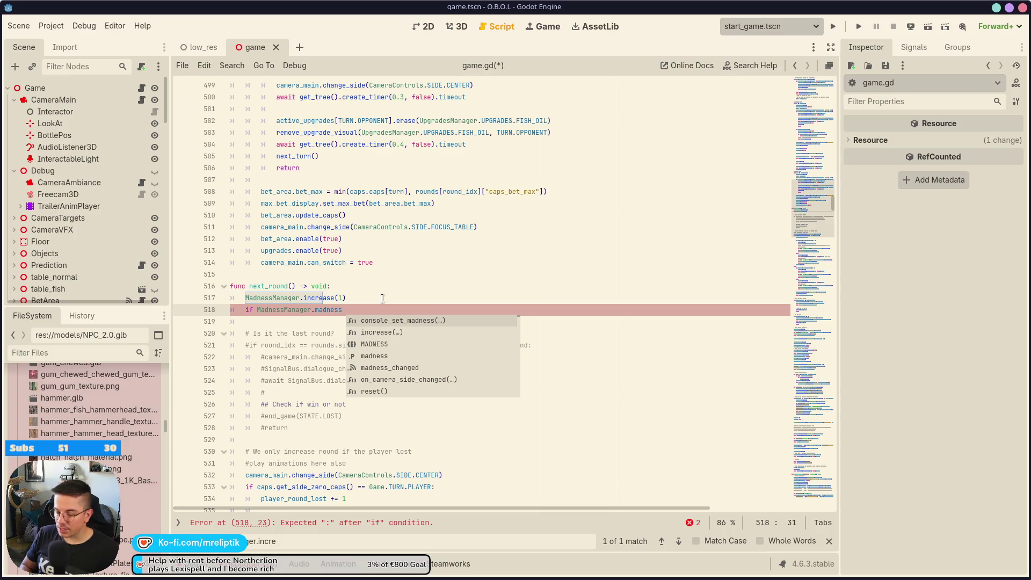
text(> M)
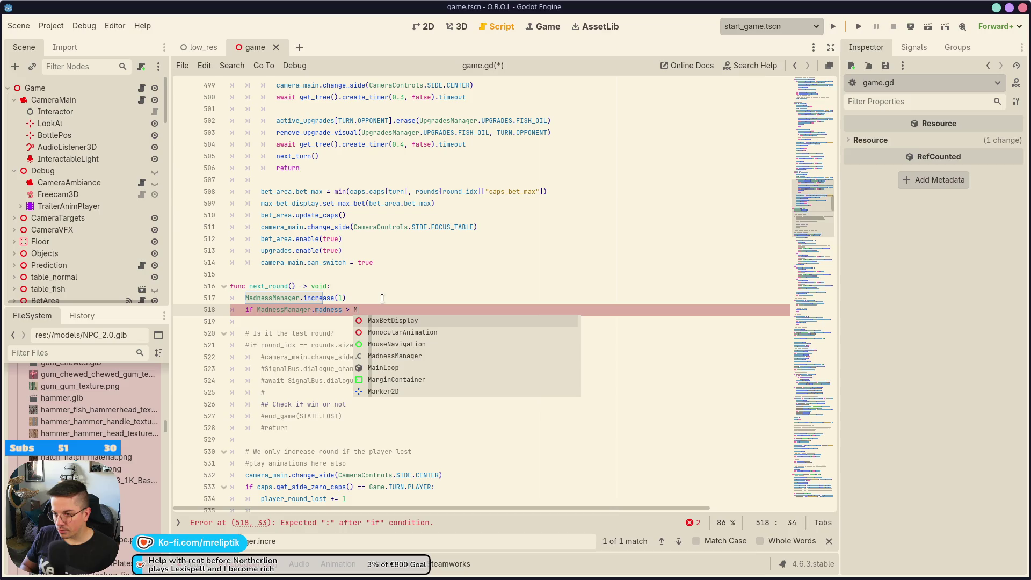
key(BackSpace)
text(MadnessManager.)
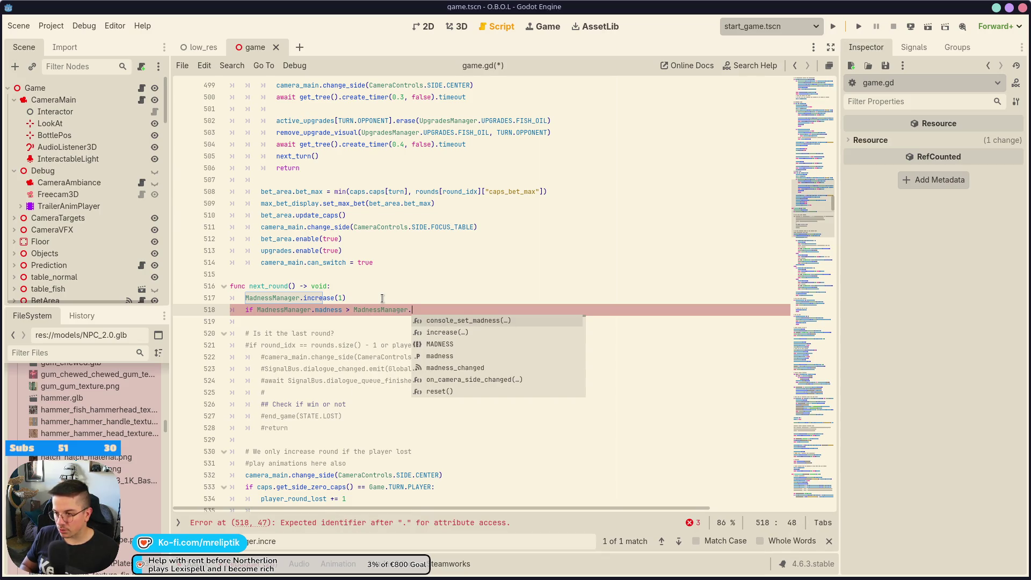
text(O)
key(BackSpace)
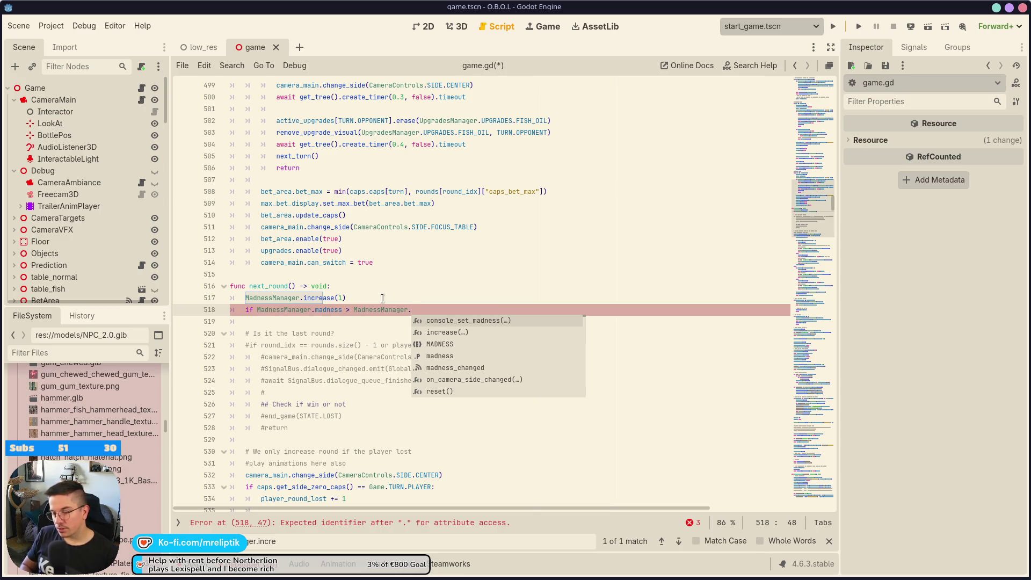
text(ZE)
key(Return)
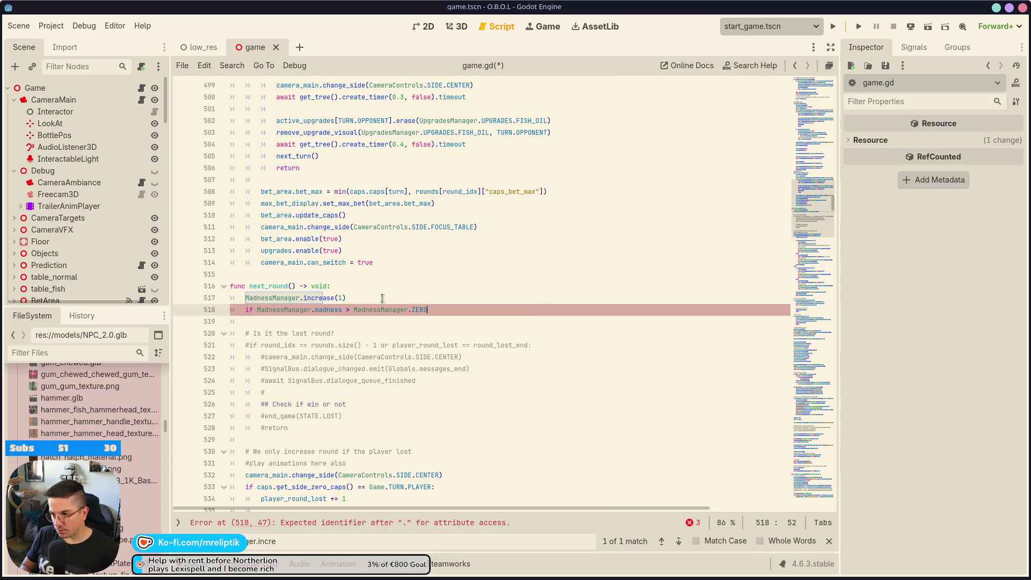
key(Return)
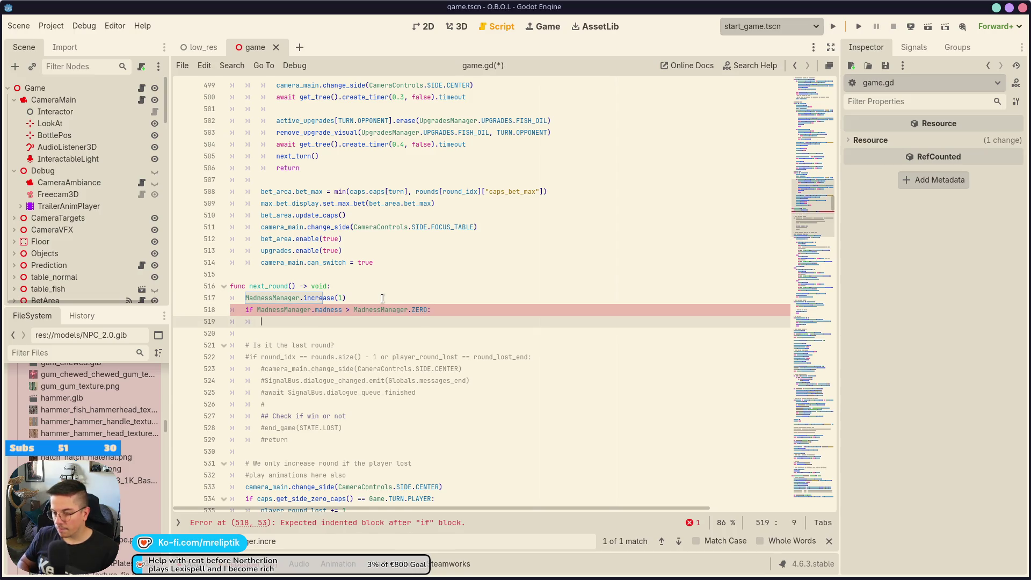
key(Up)
key(Up)
- Duplicate MadnessManager.increase(1) into both branches, indent them, and save game.gd
key(ctrl+shift+d)
key(alt+Down)
key(alt+Down)
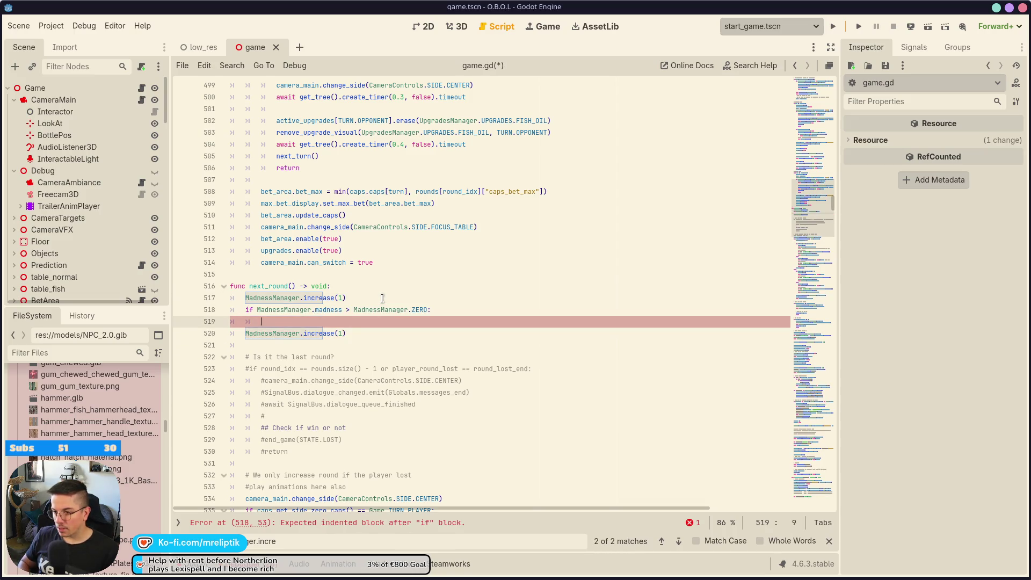
key(Up)
key(Up)
key(Up)
key(alt+Down)
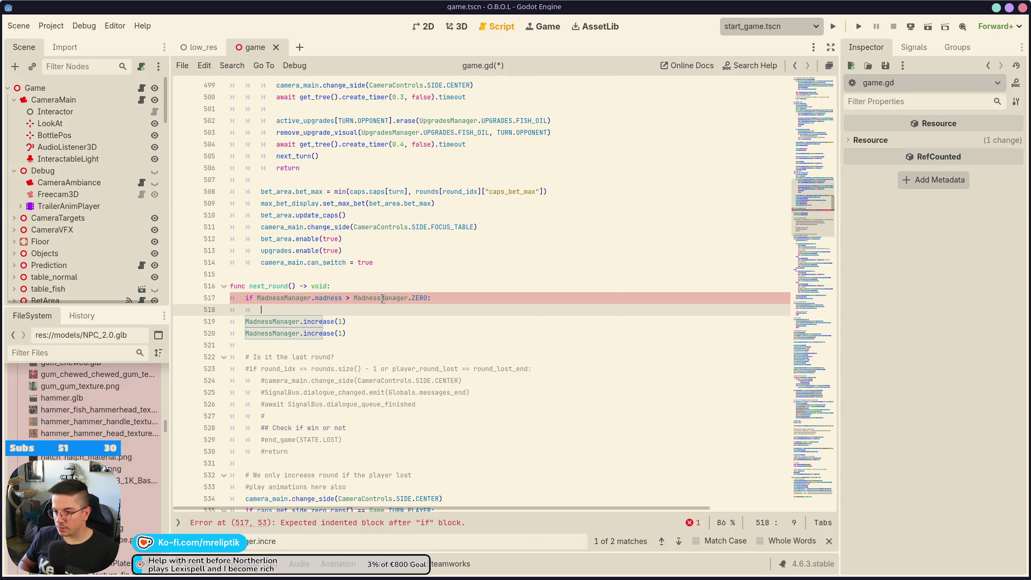
key(Down)
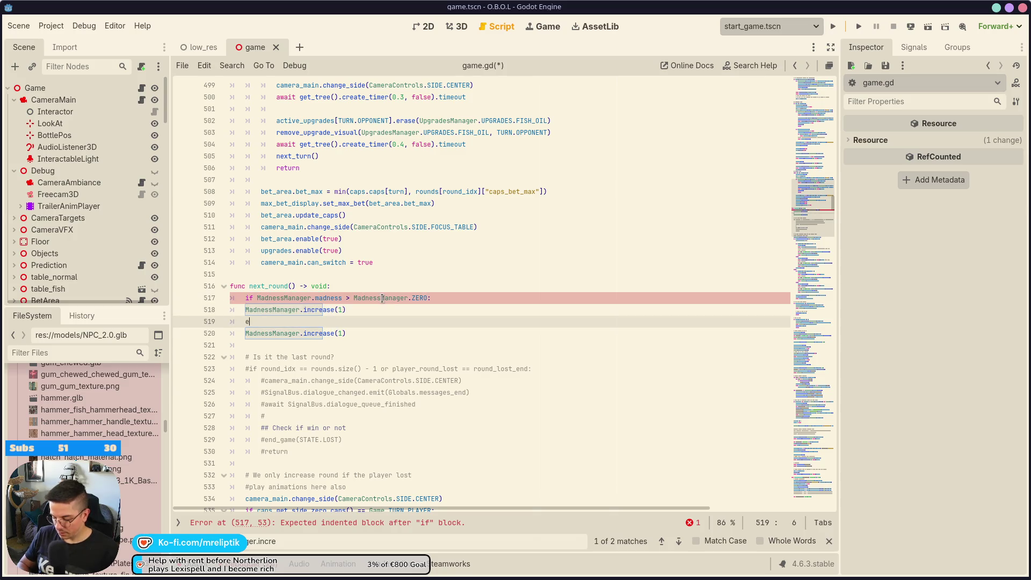
key(Down)
key(Home)
key(Tab)
key(Up)
key(Up)
key(Home)
key(Tab)
key(ctrl+s)
key(End)
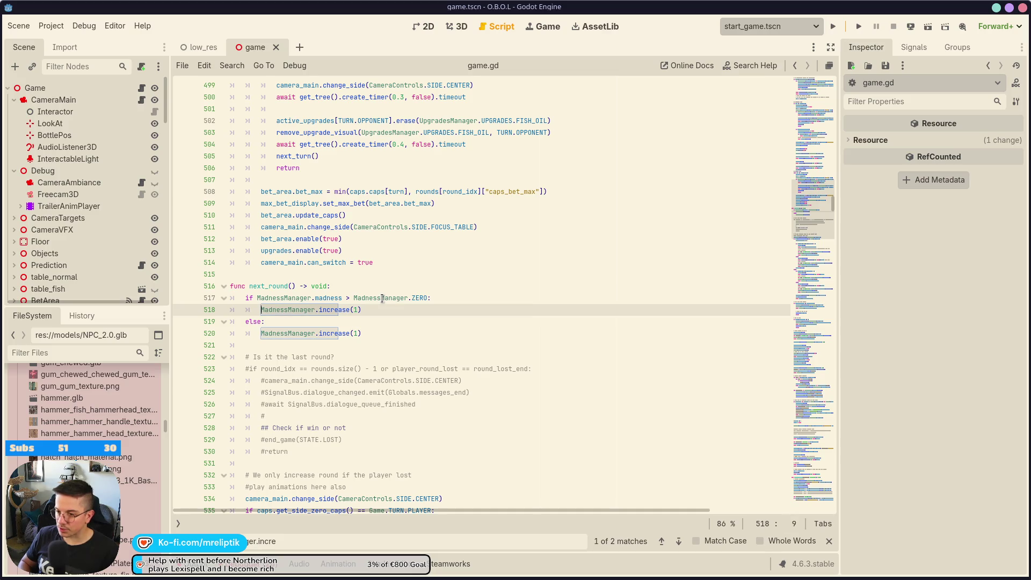
- Add an 'if randf() < 0.4' check above the increase call and indent the call under it
key(ctrl+shift+Return)
text(andf)
key(Return)
text() < 0.4:)
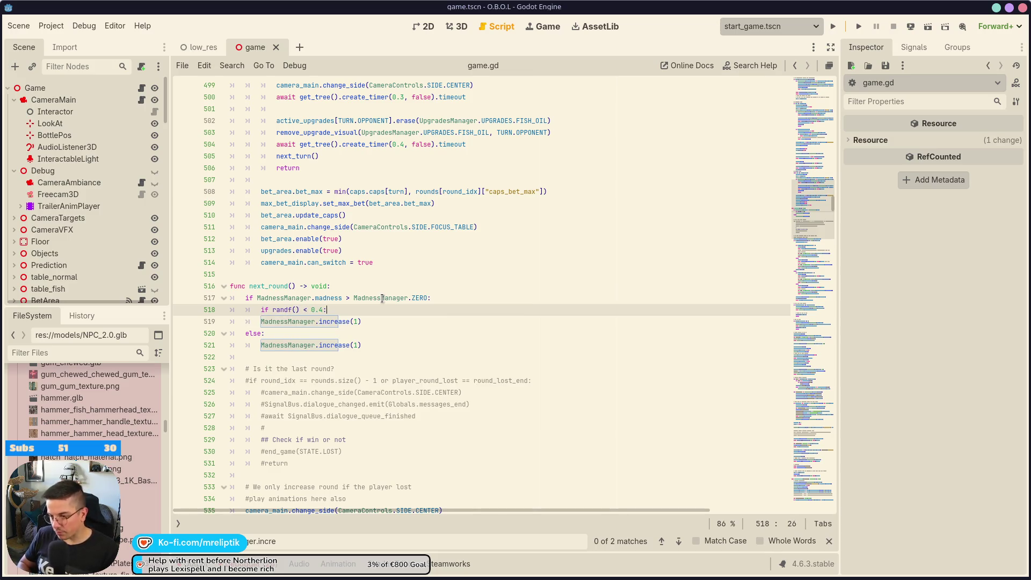
key(Down)
key(End)
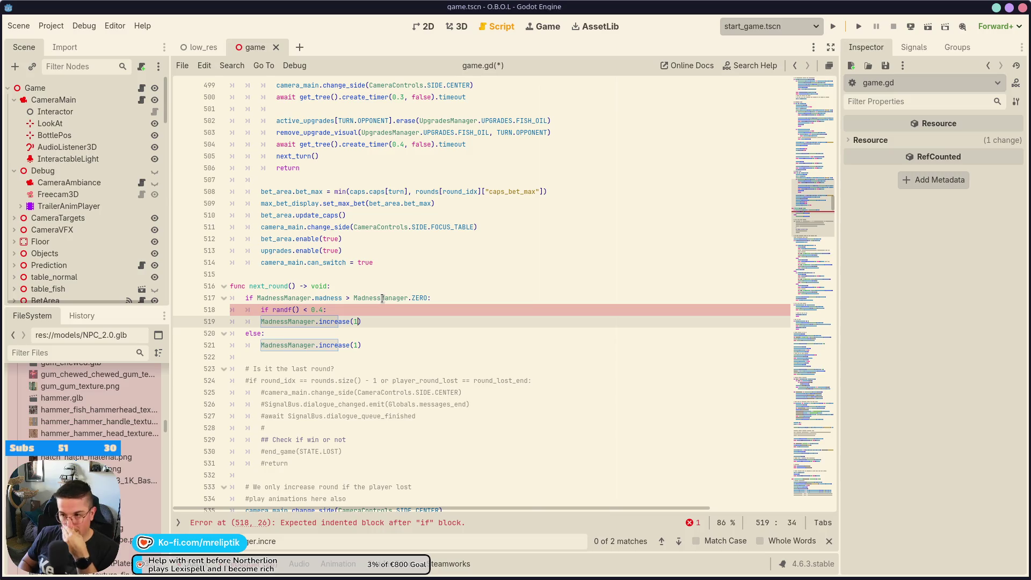
key(Tab)
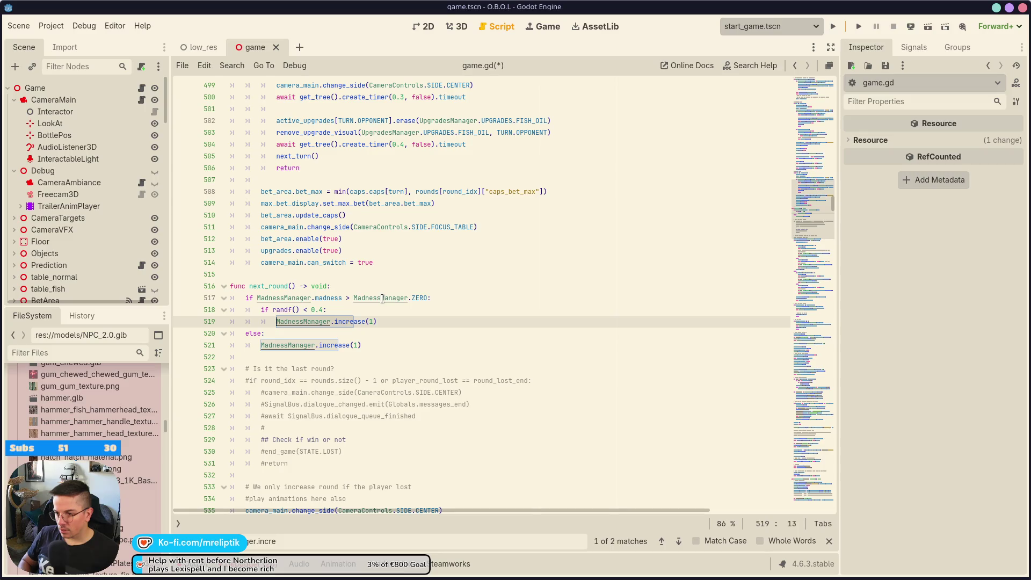
- Duplicate the call as MadnessManager.increase(2), add an else before increase(1), and save
key(ctrl+shift+d)
key(BackSpace)
text(2)
key(End)
key(Return)
key(BackSpace)
text(else)
key(ctrl+s)
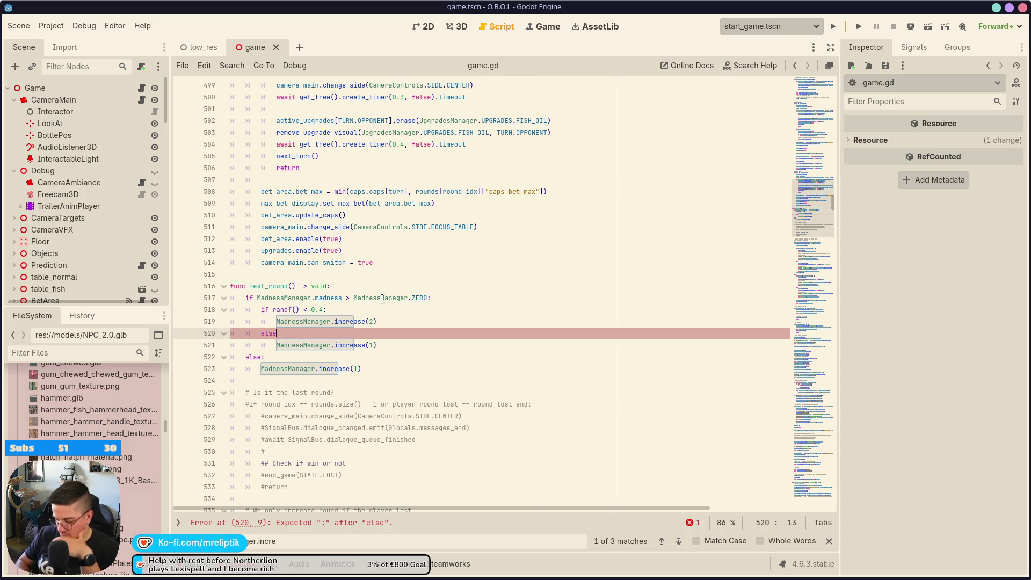
key(ctrl+s)
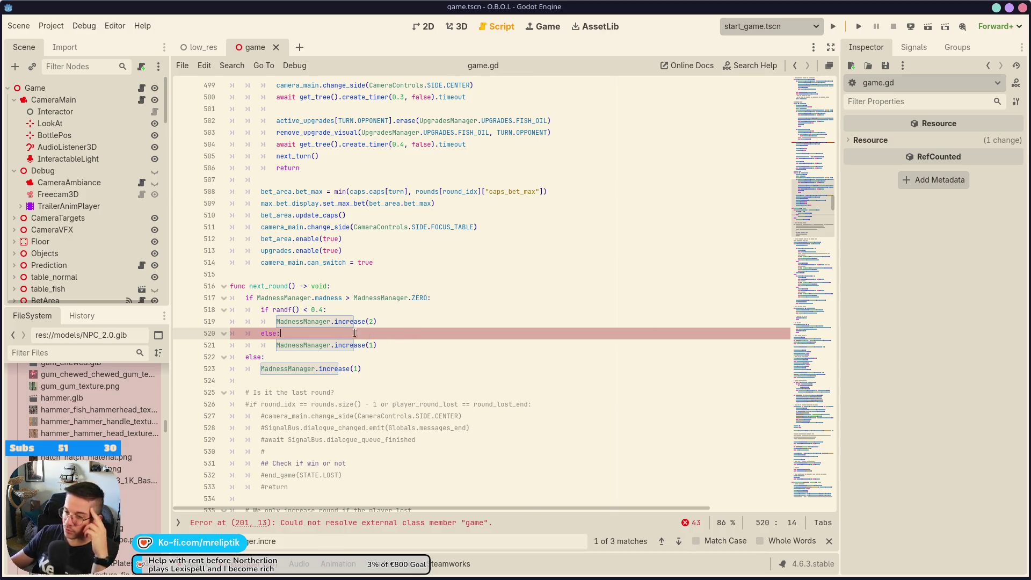
- Review the edited increase calls in next_round, briefly selecting the Interactor node
click(382, 369)
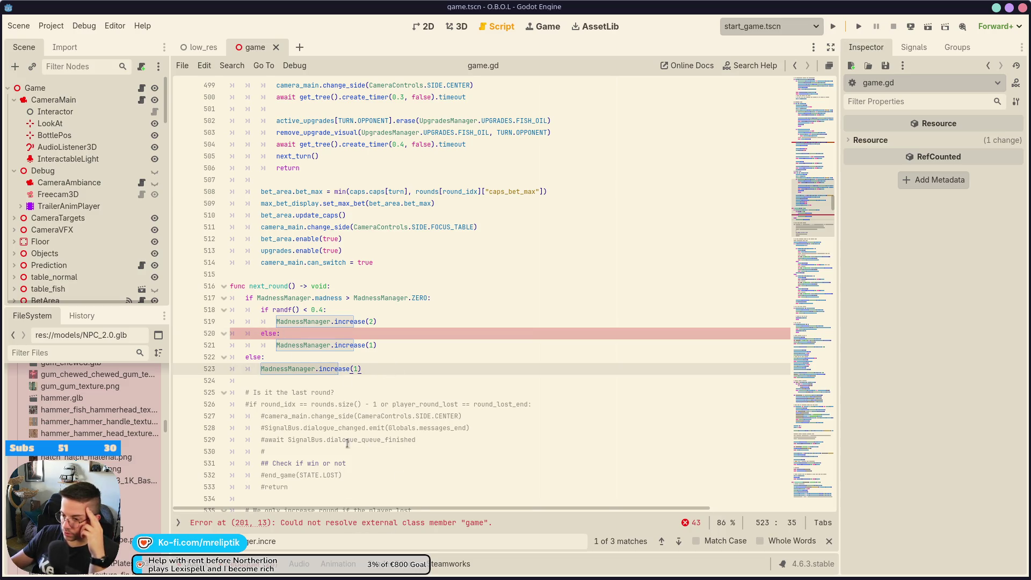
click(137, 109)
click(141, 88)
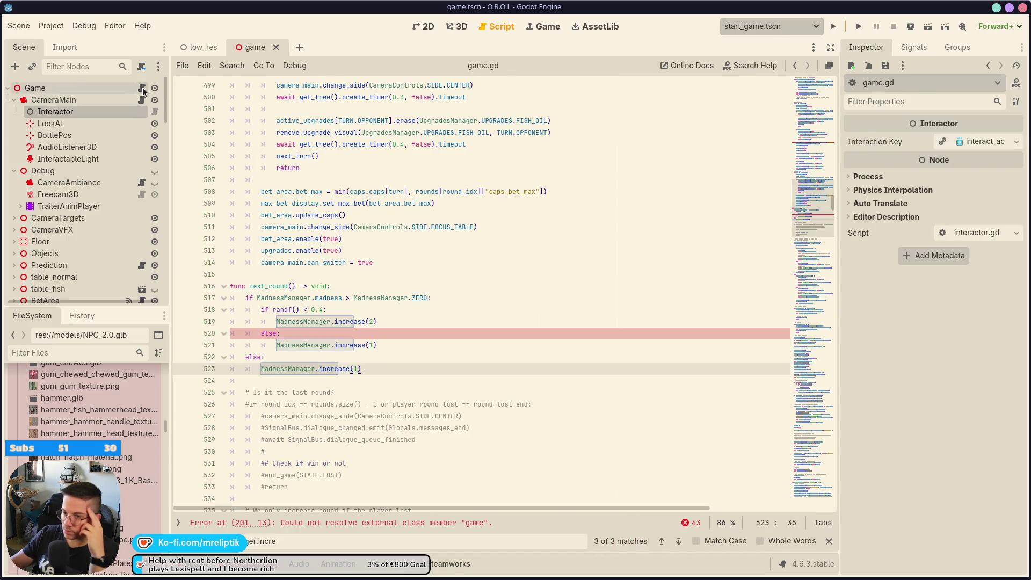
click(332, 337)
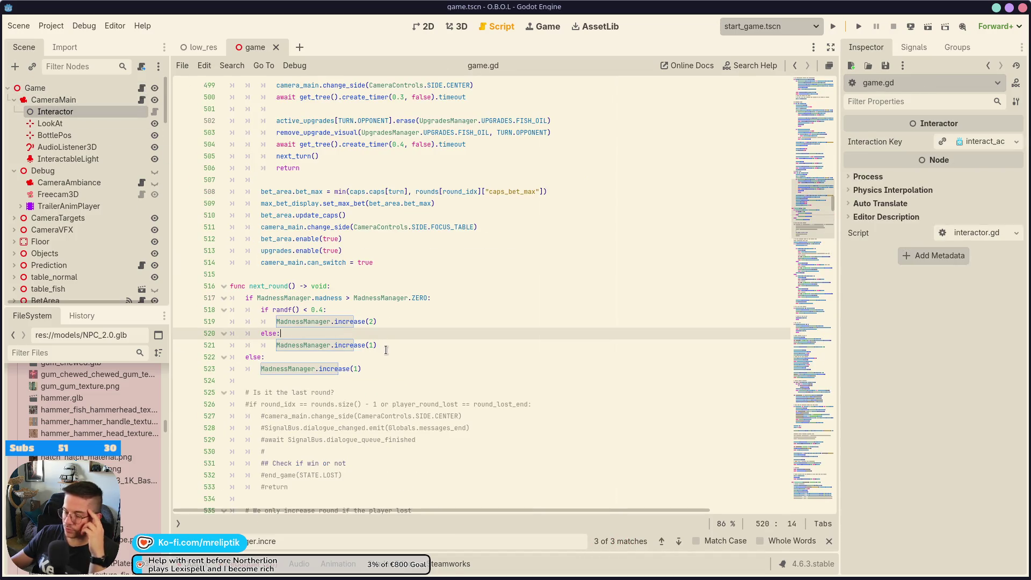
double_click(355, 323)
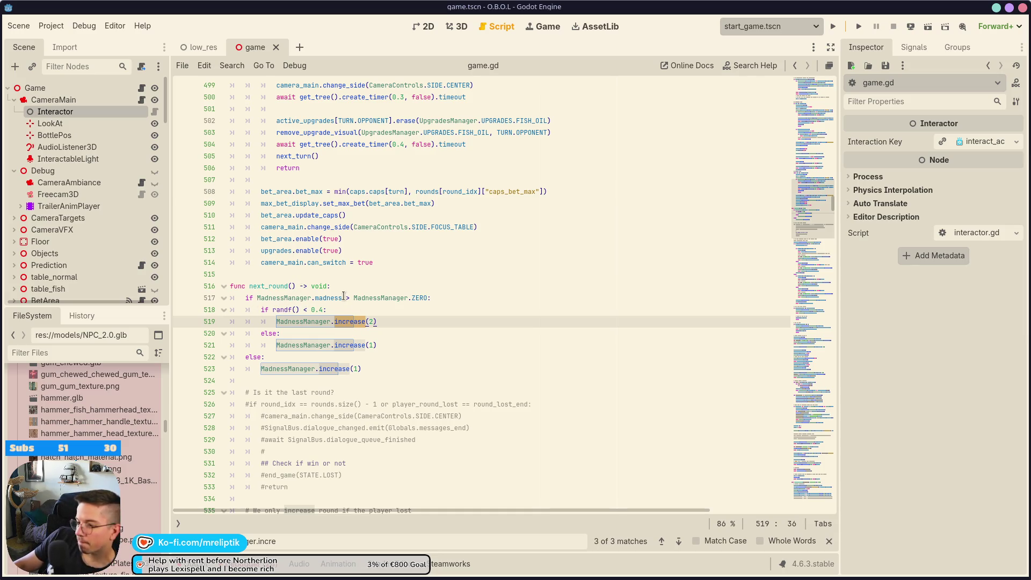
mouse_move(344, 296)
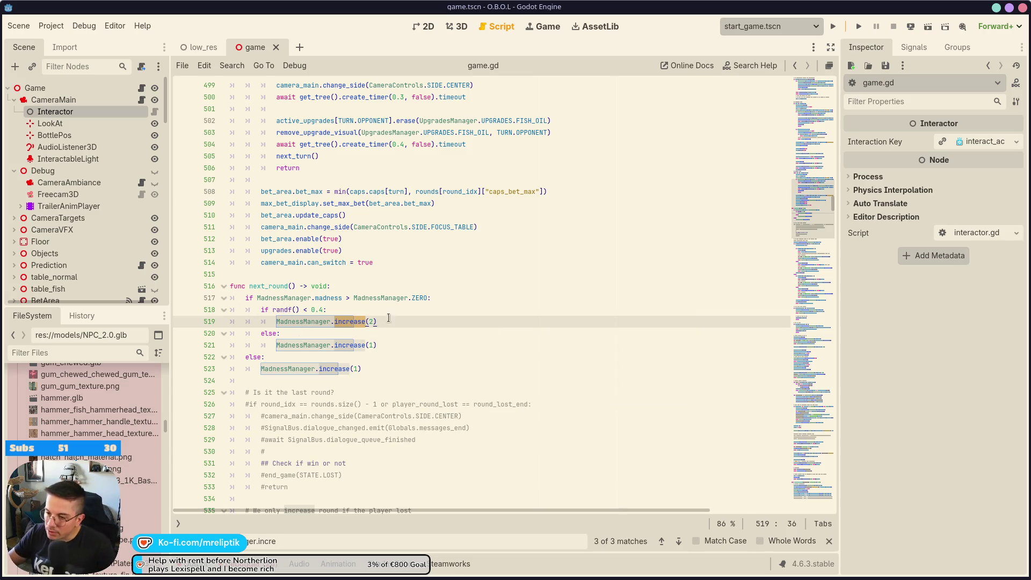
- Add 'if round_idx == 1:' under the madness check with a pass placeholder
click(457, 301)
key(Return)
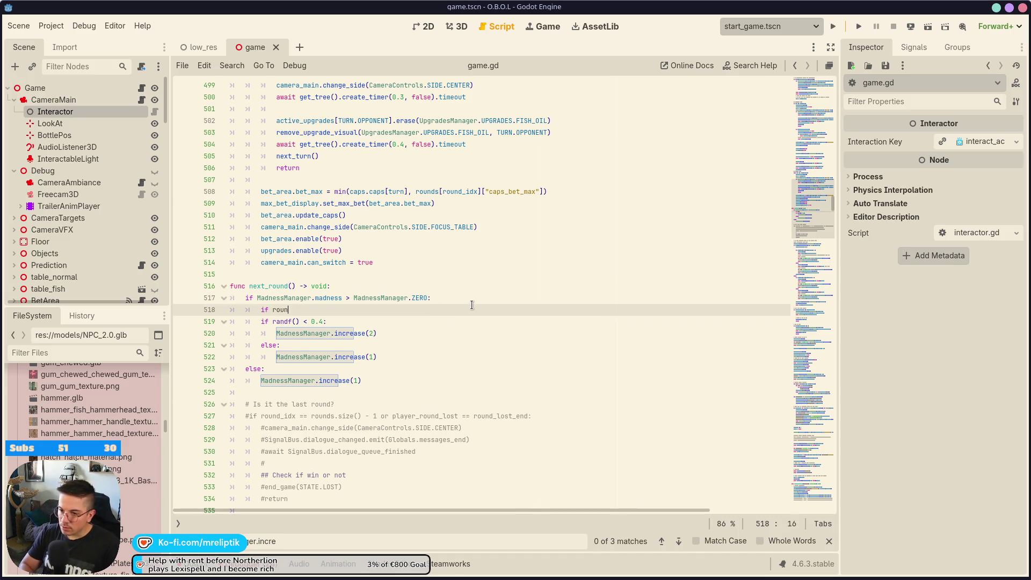
text(d)
key(Down)
key(Down)
key(Return)
text(== 1)
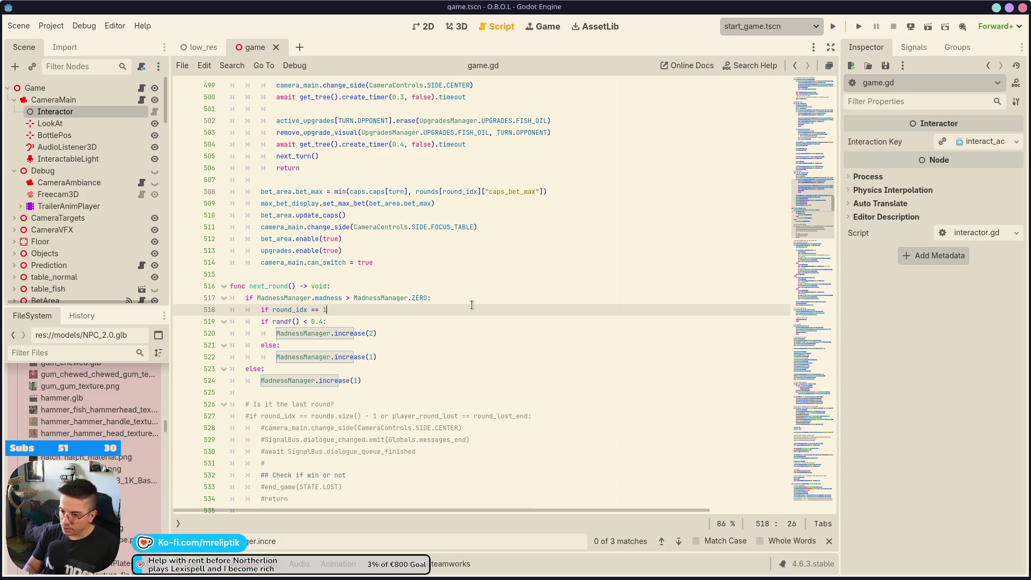
text(:)
key(Return)
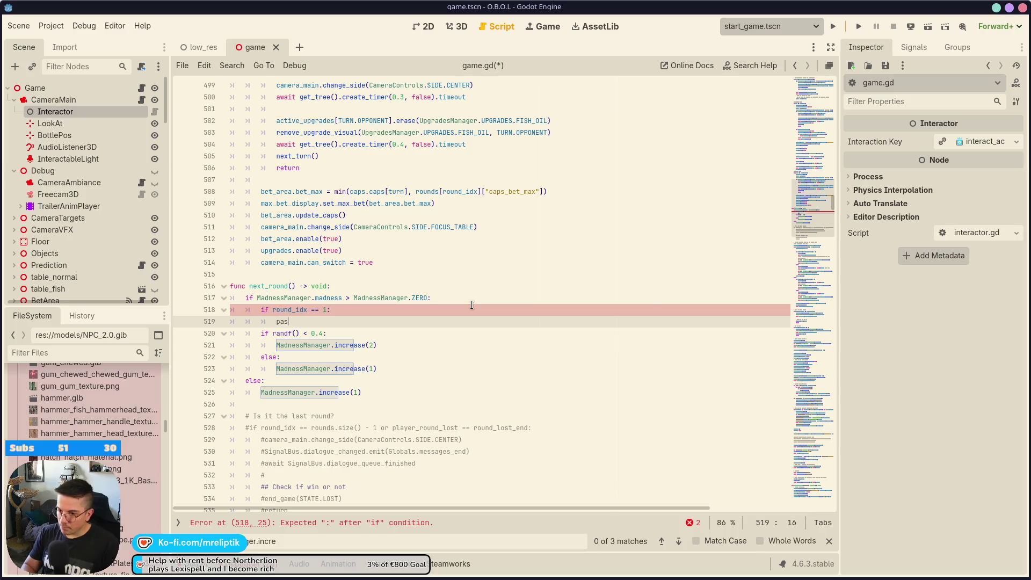
text(s)
key(ctrl+s)
key(Up)
- Add the comment '# we're at second round, up the madness more' above the round check and save
key(Return)
key(Up)
text(# we)
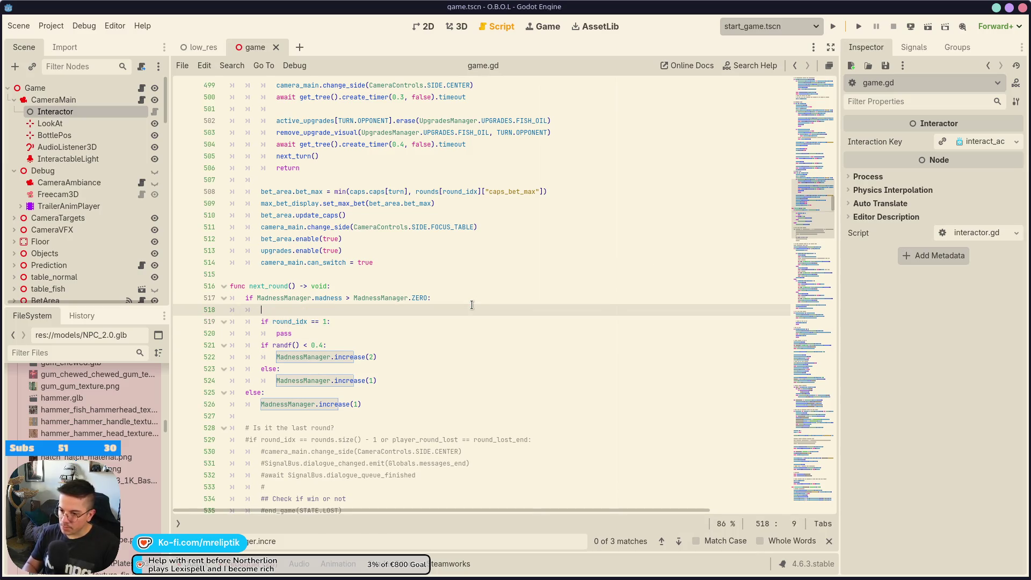
text('re at second round)
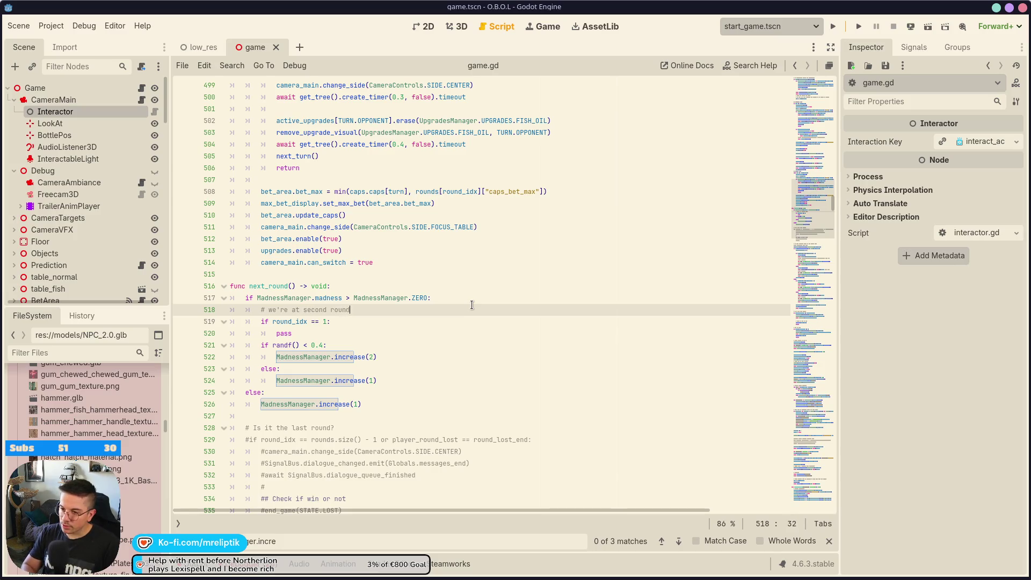
text(, up the madness more)
key(ctrl+s)
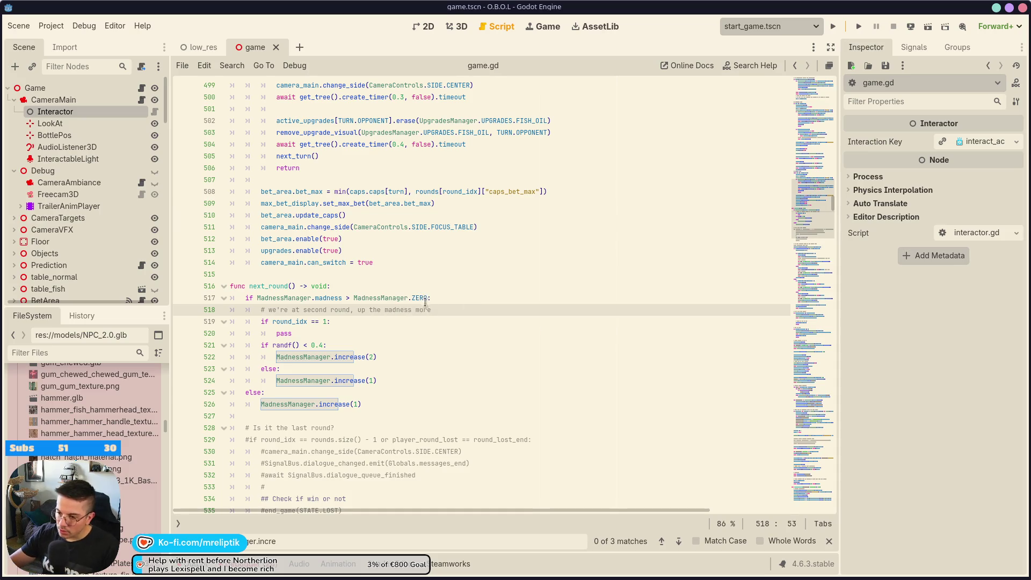
- Indent the random-chance block under a new else after the round check and save
click(323, 336)
key(Return)
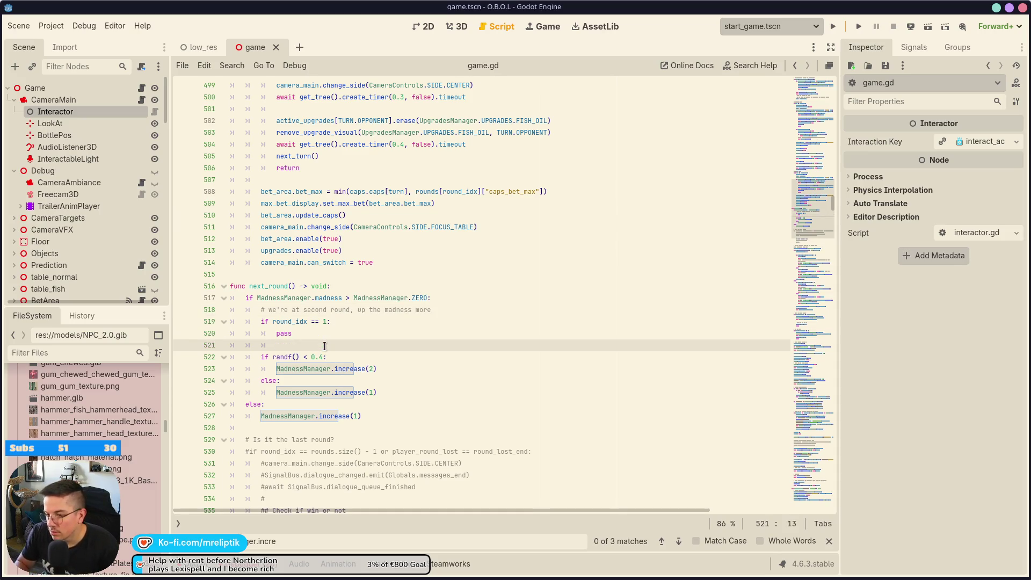
drag(270, 358, 392, 395)
key(Tab)
key(ctrl+s)
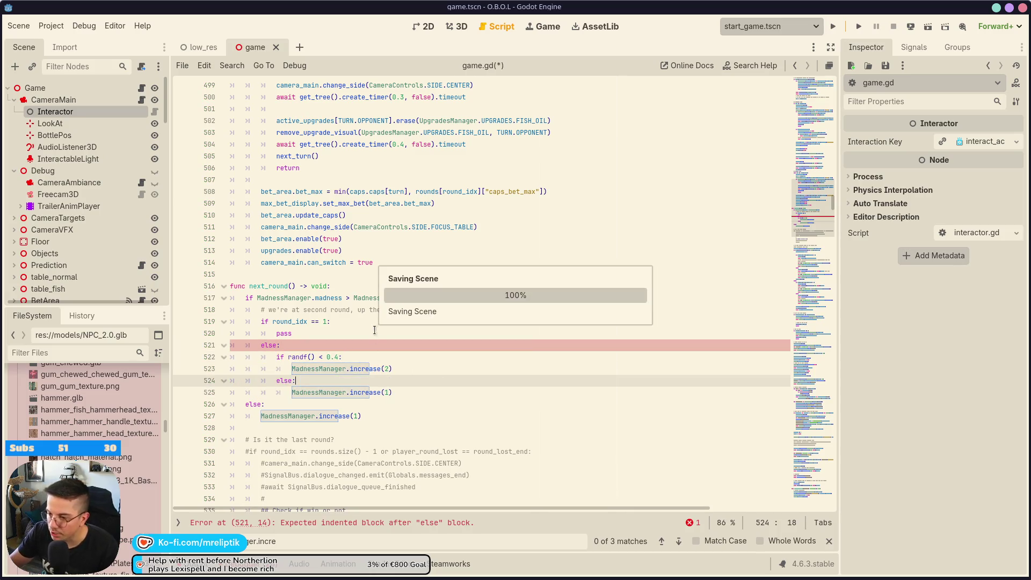
- Put a MadnessManager.increase(2) call under the round check, delete pass, and save
key(Up)
key(ctrl+shift+d)
key(alt+Up)
key(alt+Up)
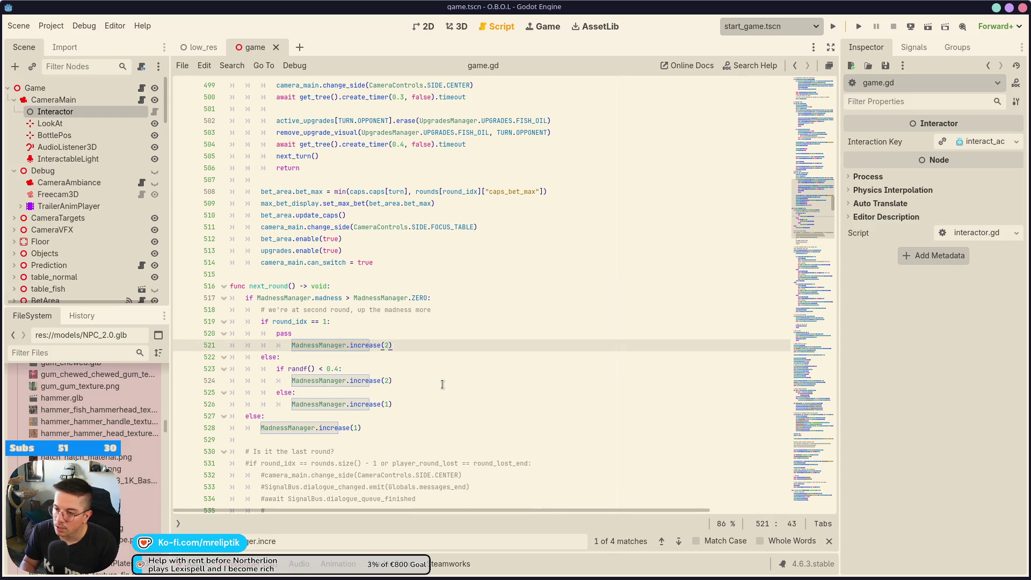
key(Up)
key(ctrl+shift+k)
key(ctrl+s)
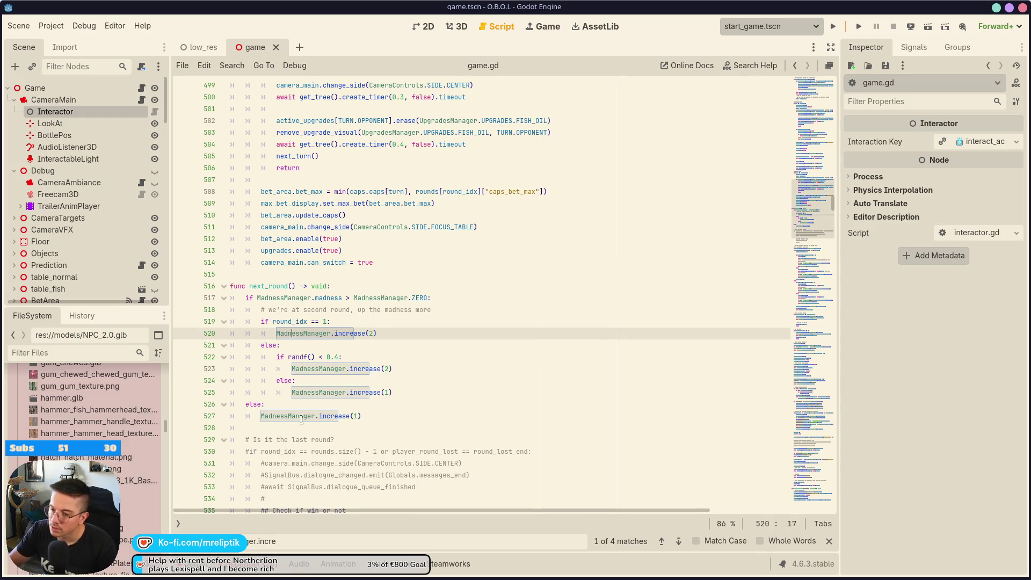
- Search game.gd for other uses of round_idx
double_click(300, 321)
key(ctrl+f)
scroll(316, 345, down, 6)
scroll(315, 345, down, 20)
scroll(343, 407, down, 12)
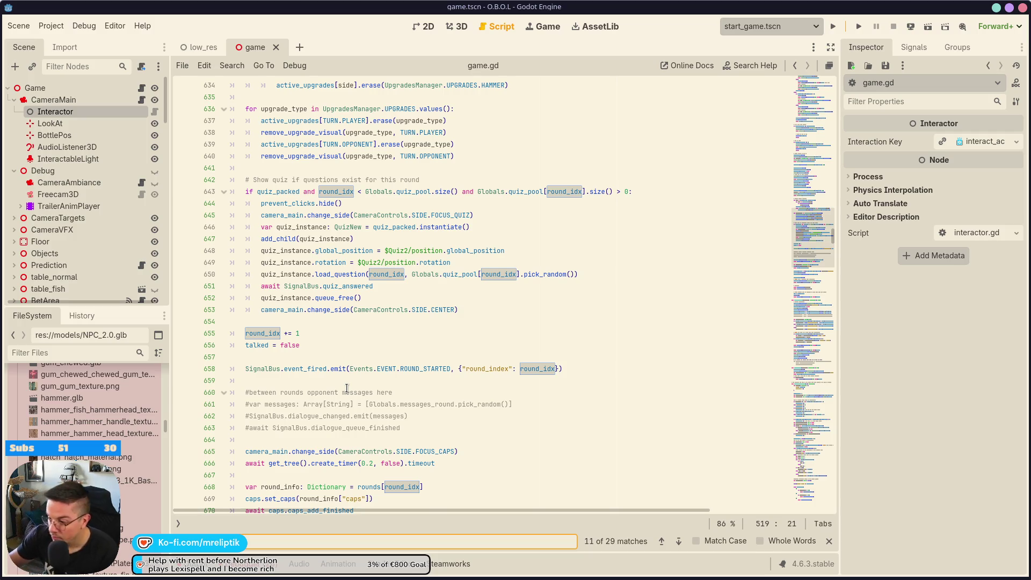
scroll(347, 388, up, 20)
scroll(351, 348, up, 6)
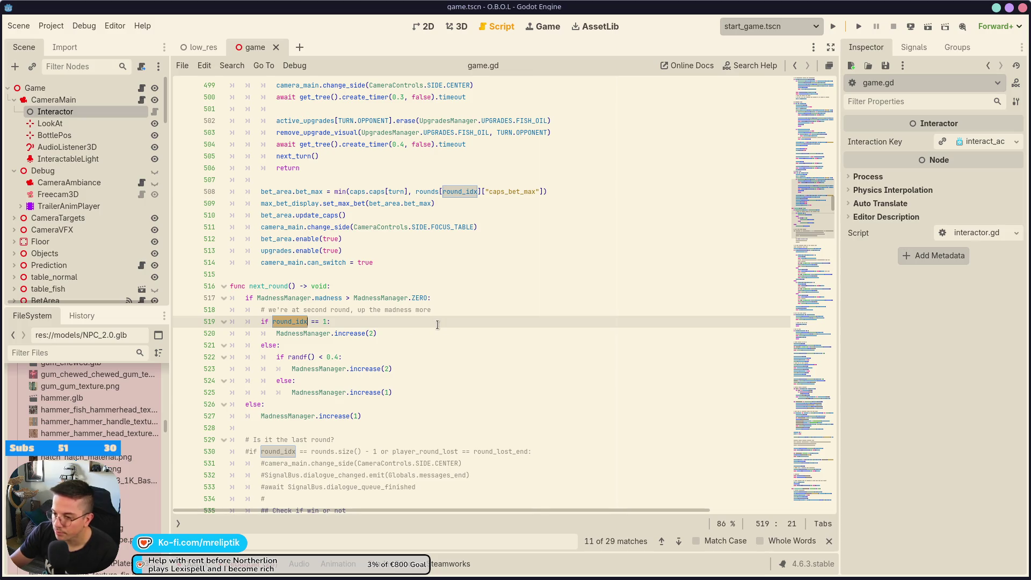
- Add a MadnessManager.increase call under the inner else and save
click(346, 333)
click(381, 368)
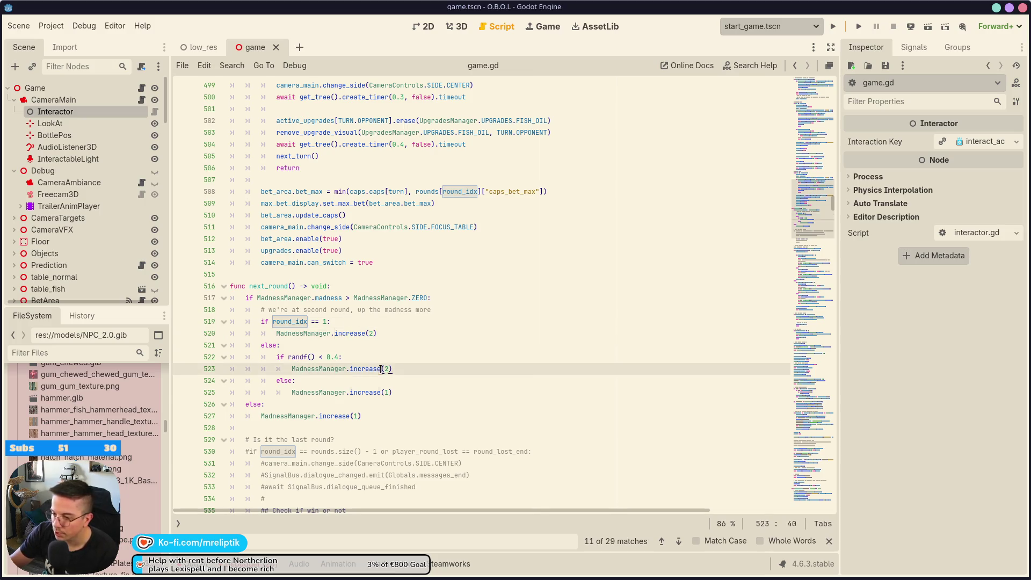
click(326, 344)
key(Return)
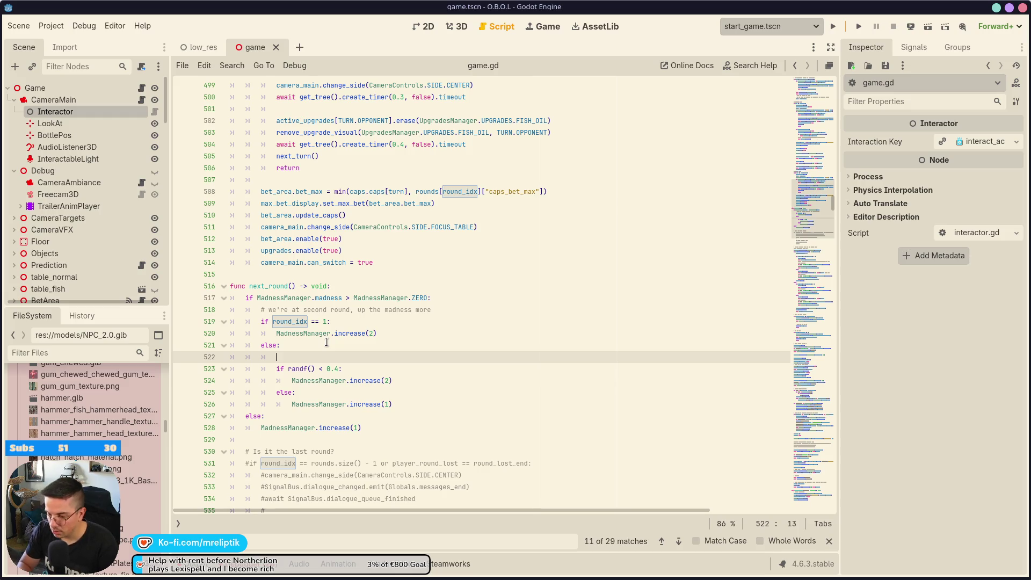
text(mall chance to)
text(increase more)
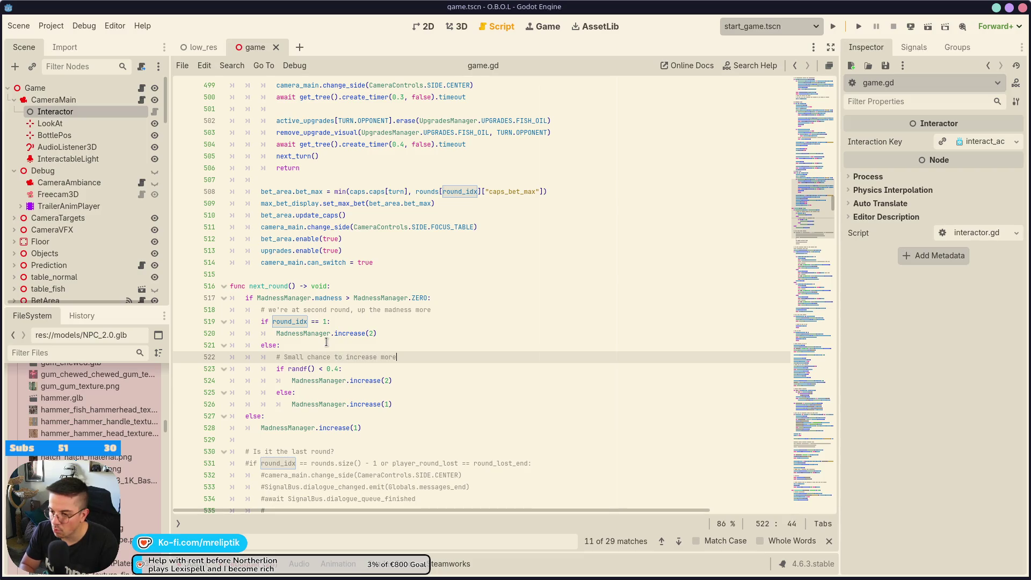
key(ctrl+s)
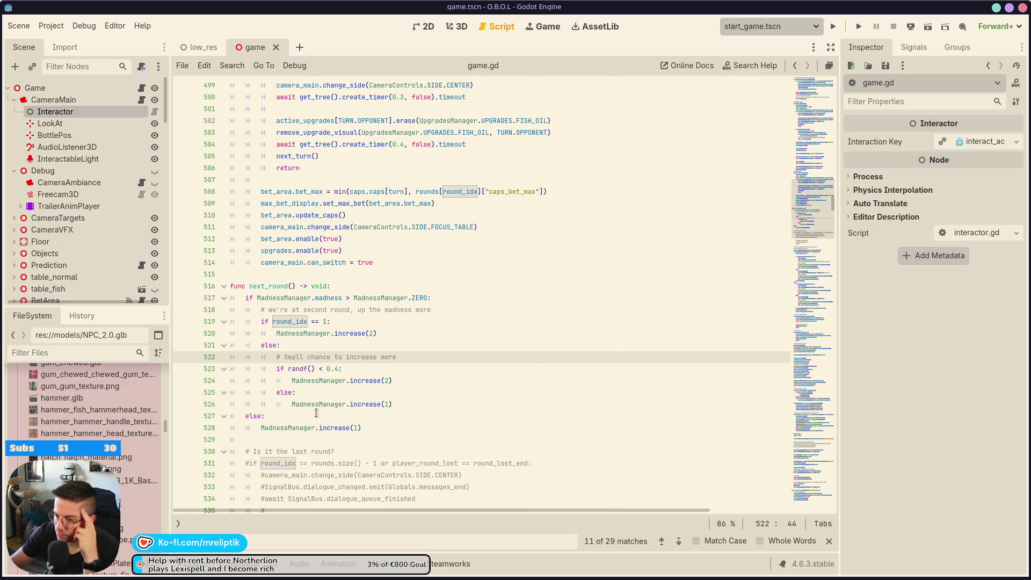
double_click(343, 427)
click(413, 401)
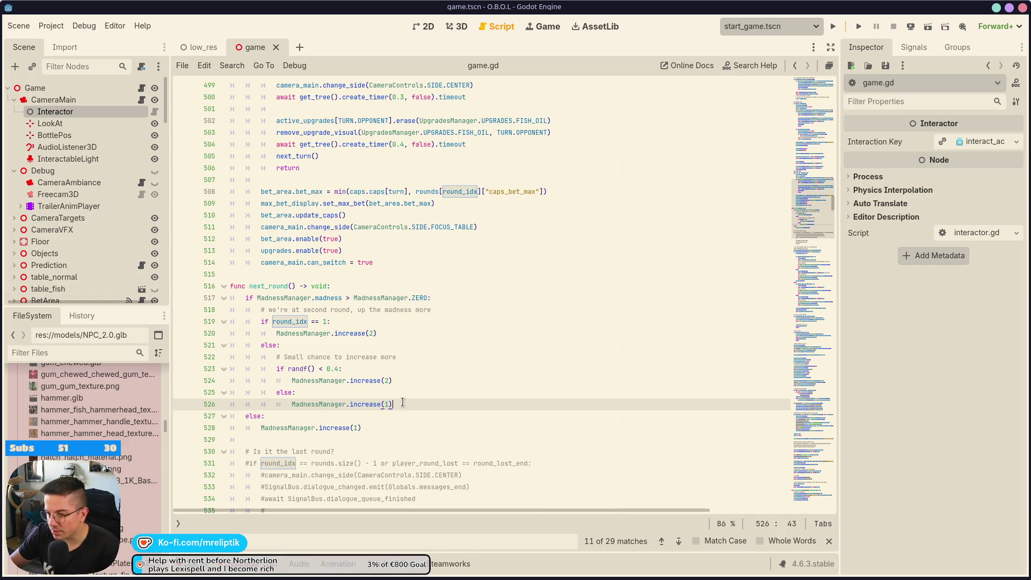
- Move the commented random-chance block over the outer increase(1), remove the leftover else, and save
mouse_move(400, 405)
mouse_down()
mouse_move(283, 369)
mouse_move(277, 357)
mouse_move(269, 380)
mouse_move(361, 380)
mouse_up()
key(ctrl+x)
key(ctrl+v)
click(299, 347)
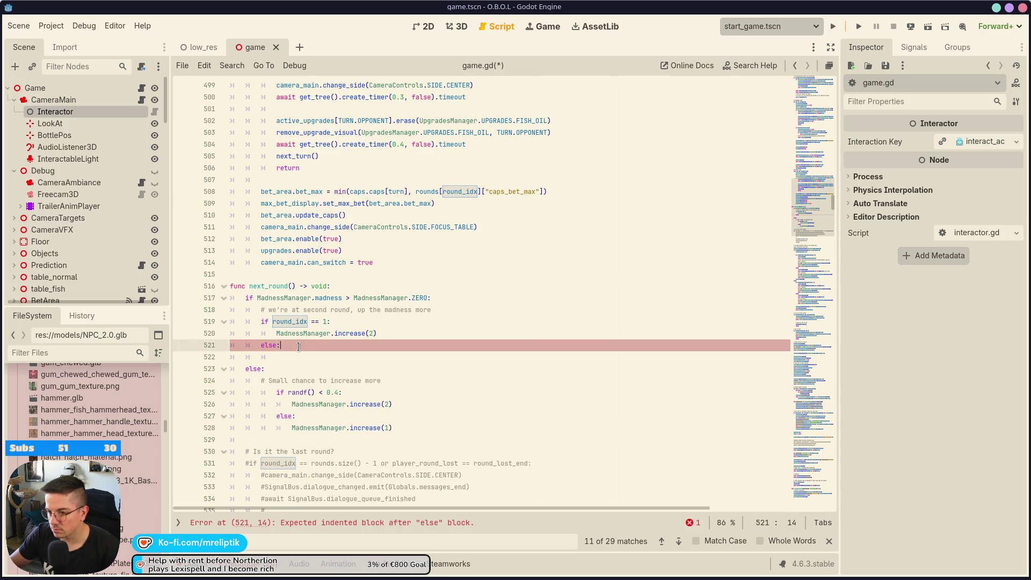
key(ctrl+shift+k)
key(ctrl+shift+k)
key(ctrl+s)
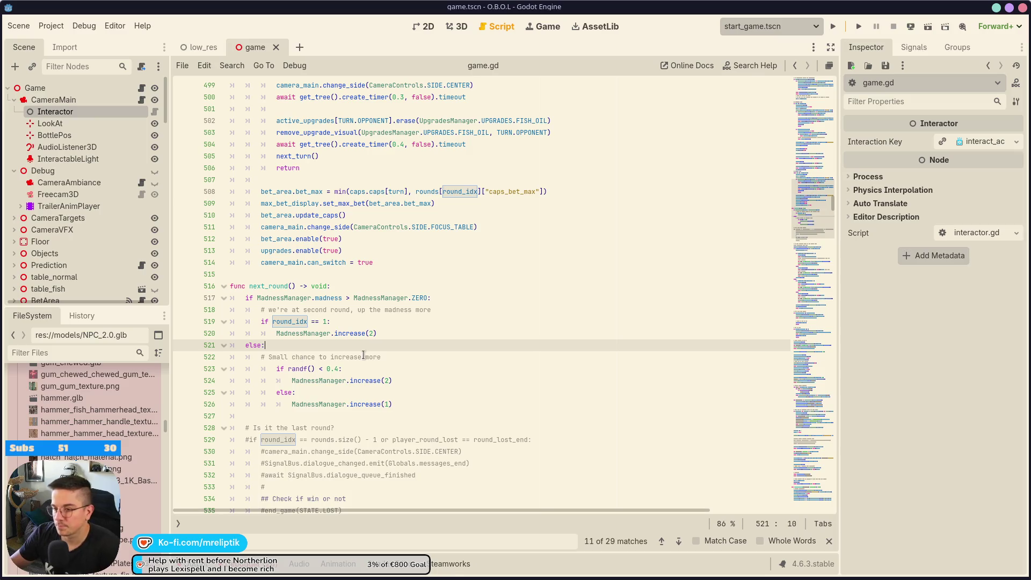
- Inspect the increase(2) call, the round_idx check and the madness comparison in next_round
mouse_move(561, 578)
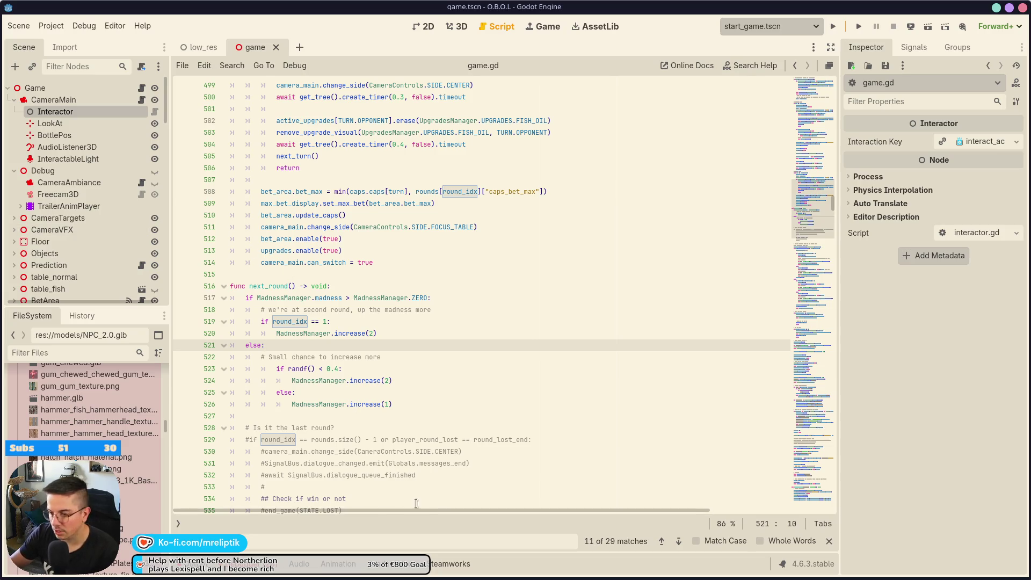
click(321, 333)
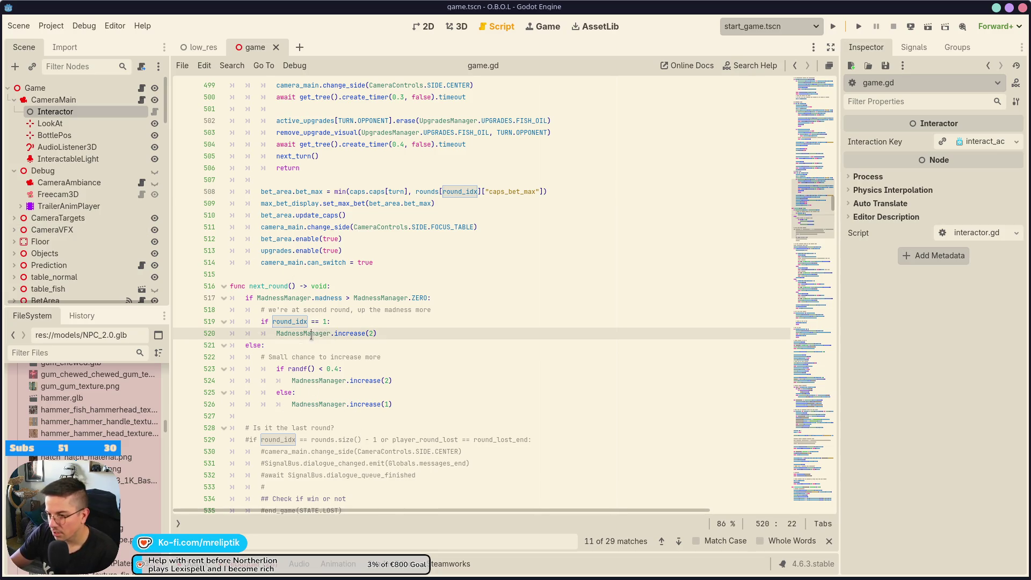
double_click(349, 333)
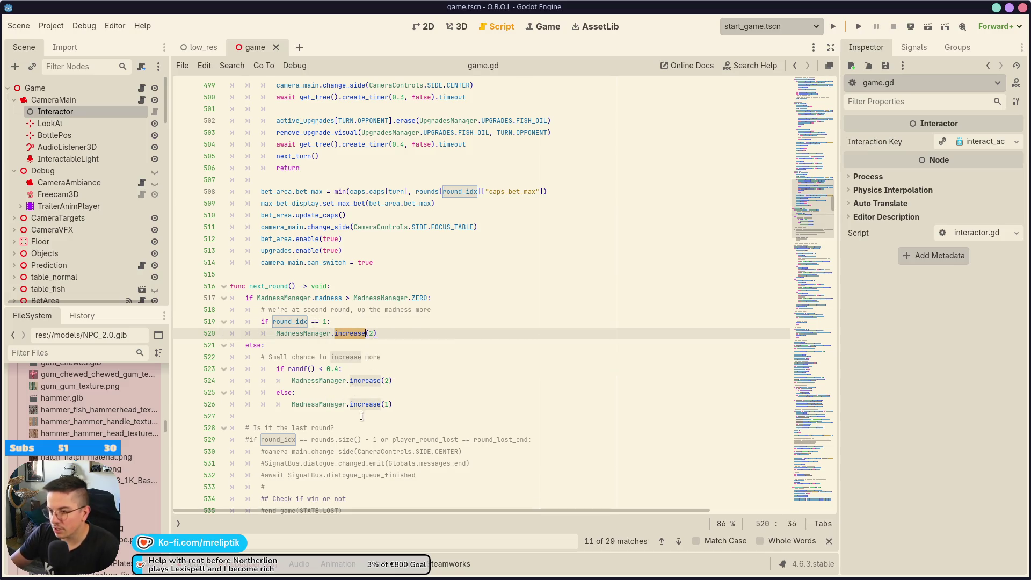
click(290, 321)
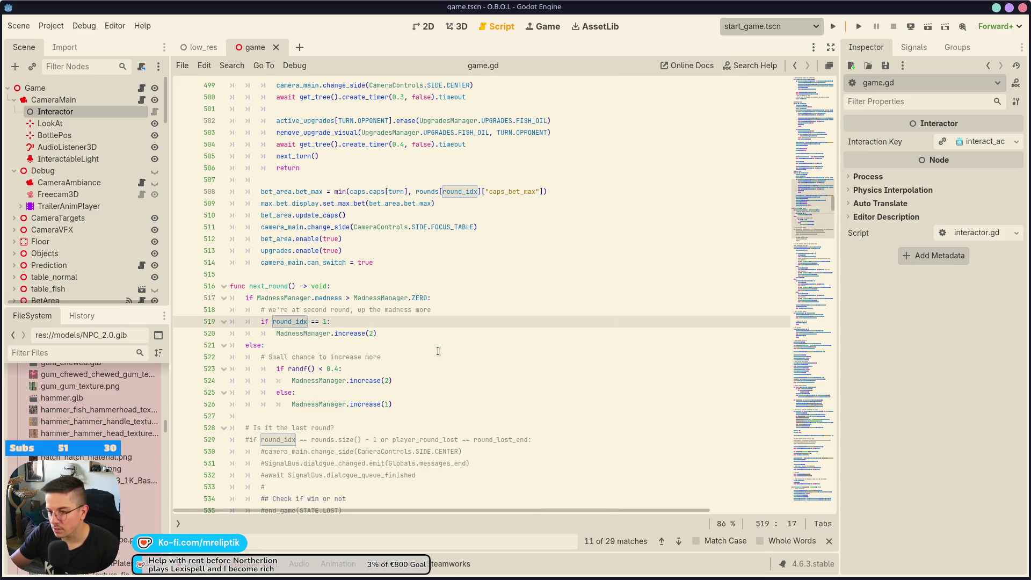
double_click(351, 332)
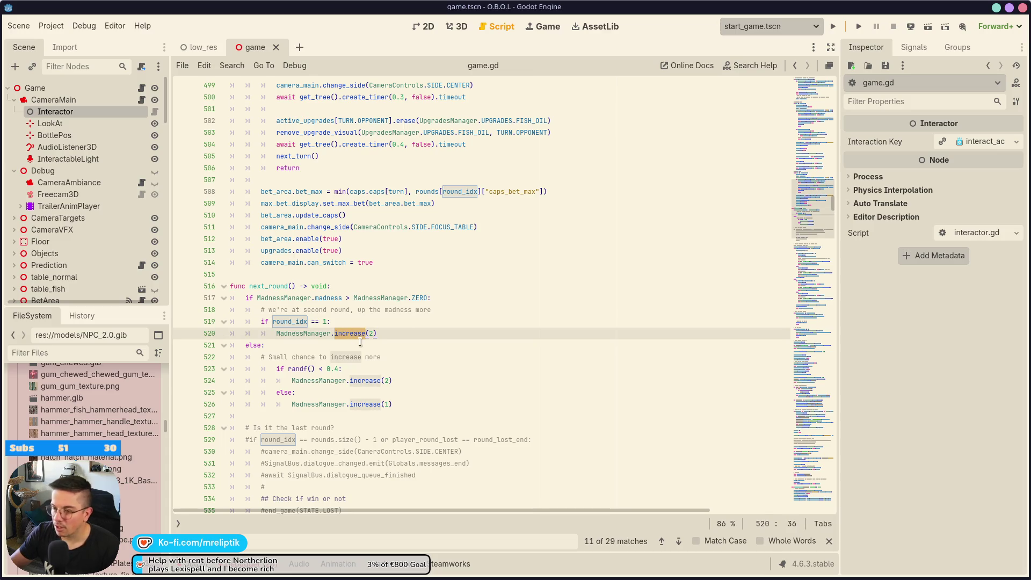
click(352, 298)
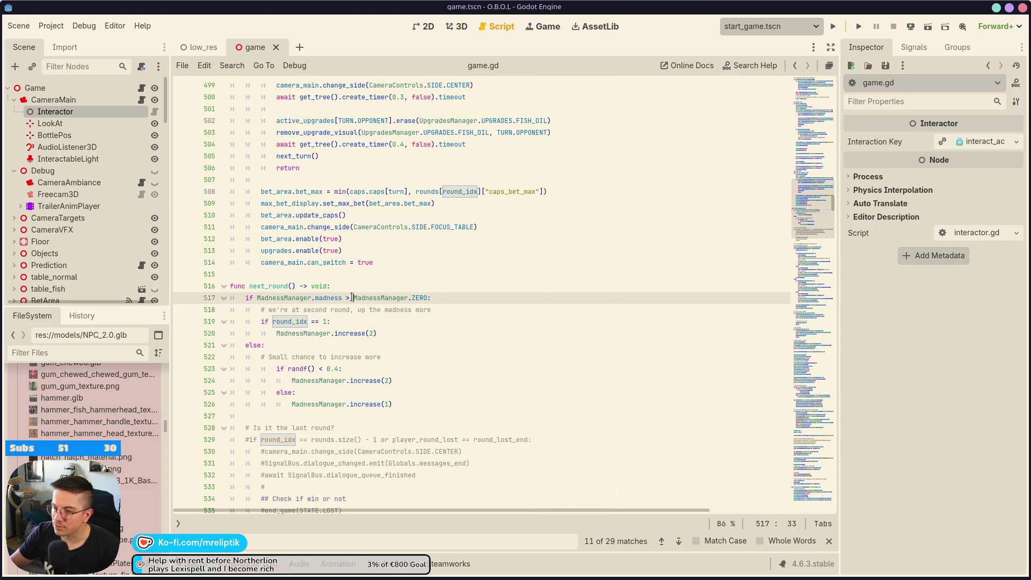
- Change line 517's madness check from > to == and tidy its spacing
key(BackSpace)
text(==)
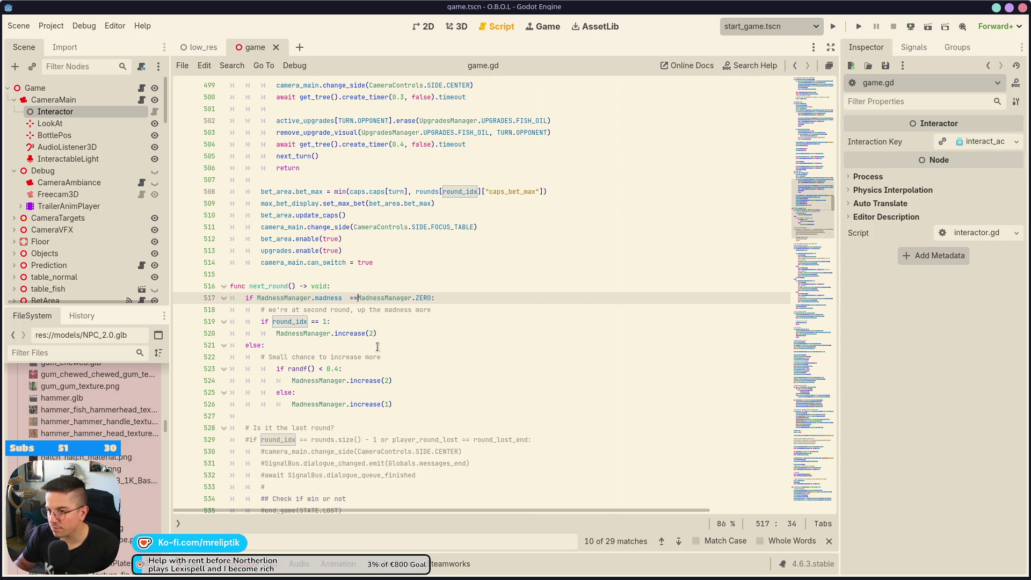
click(348, 298)
key(BackSpace)
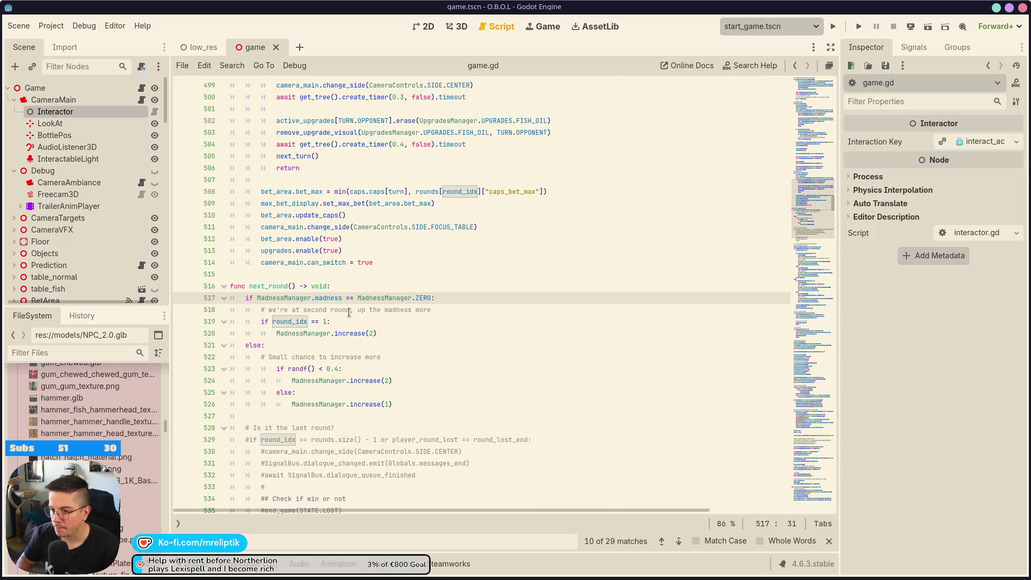
- Move the random-chance increase block under the zero-madness check and dedent it
mouse_move(394, 404)
mouse_down()
mouse_move(279, 355)
mouse_move(277, 366)
mouse_up()
key(shift+Up)
key(ctrl+x)
click(478, 298)
key(Return)
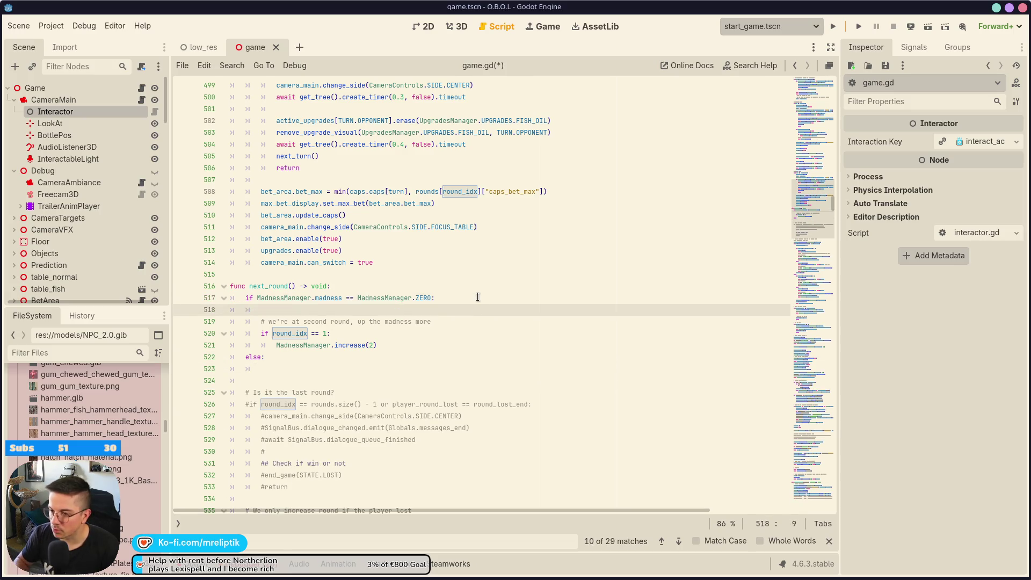
key(ctrl+v)
drag(394, 356, 276, 321)
key(shift+Tab)
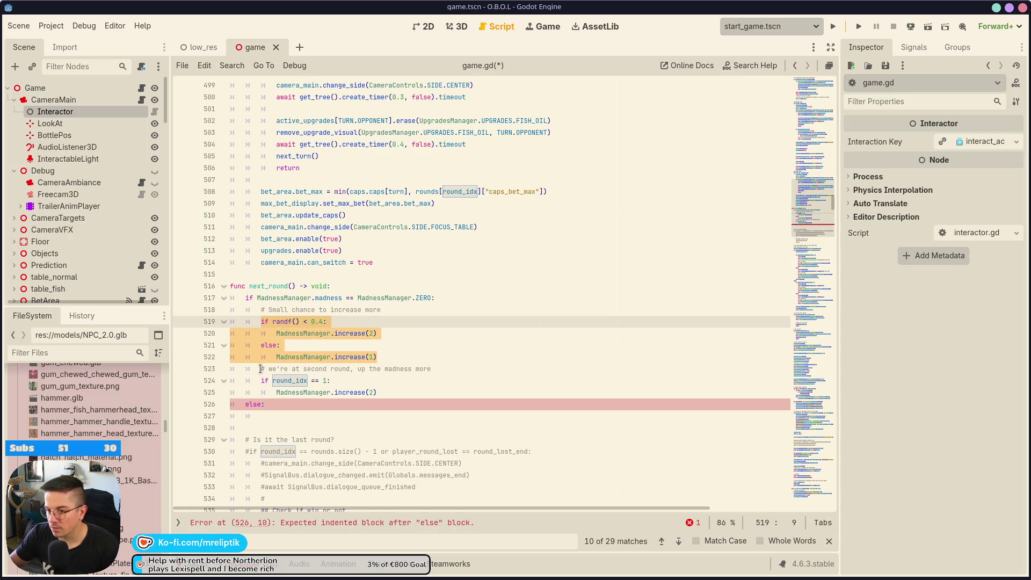
- Move the round_idx check under the else, remove the leftover empty line, and save game.gd
drag(261, 369, 398, 394)
key(BackSpace)
click(276, 389)
key(ctrl+v)
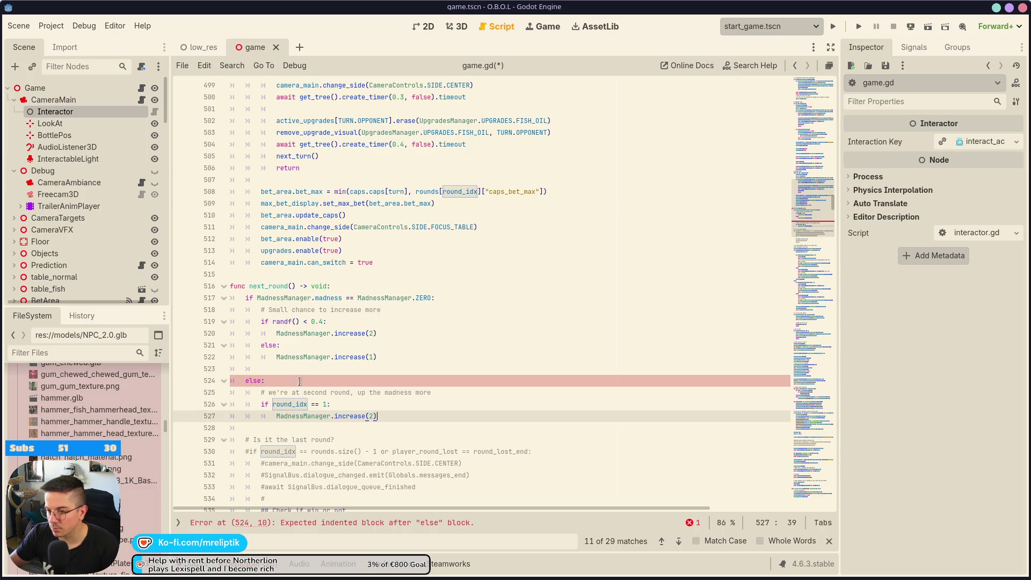
click(287, 359)
click(272, 366)
key(BackSpace)
key(BackSpace)
key(BackSpace)
key(ctrl+s)
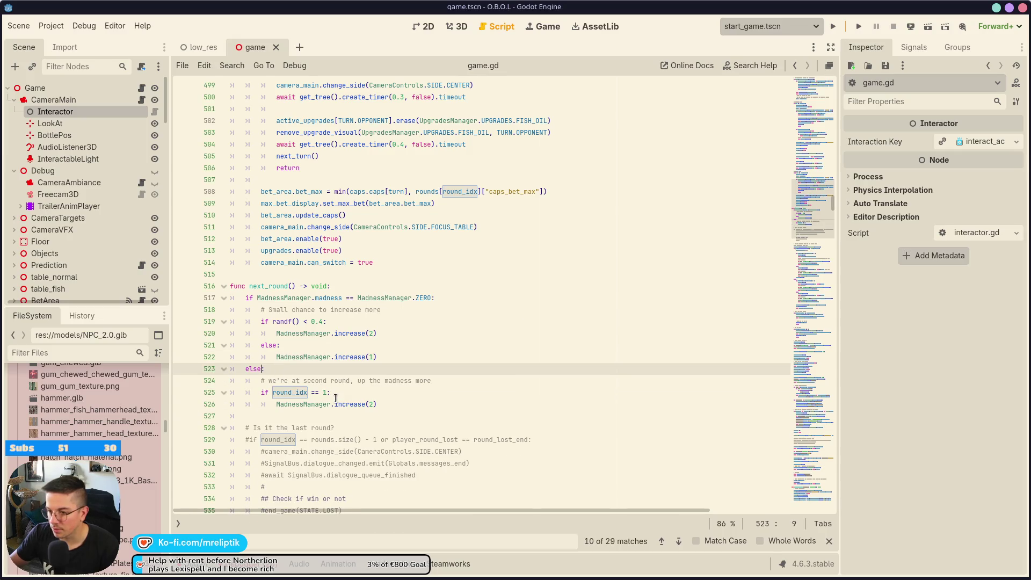
- Add an else branch calling MadnessManager.increase(2), save, and jump to increase's definition
click(300, 404)
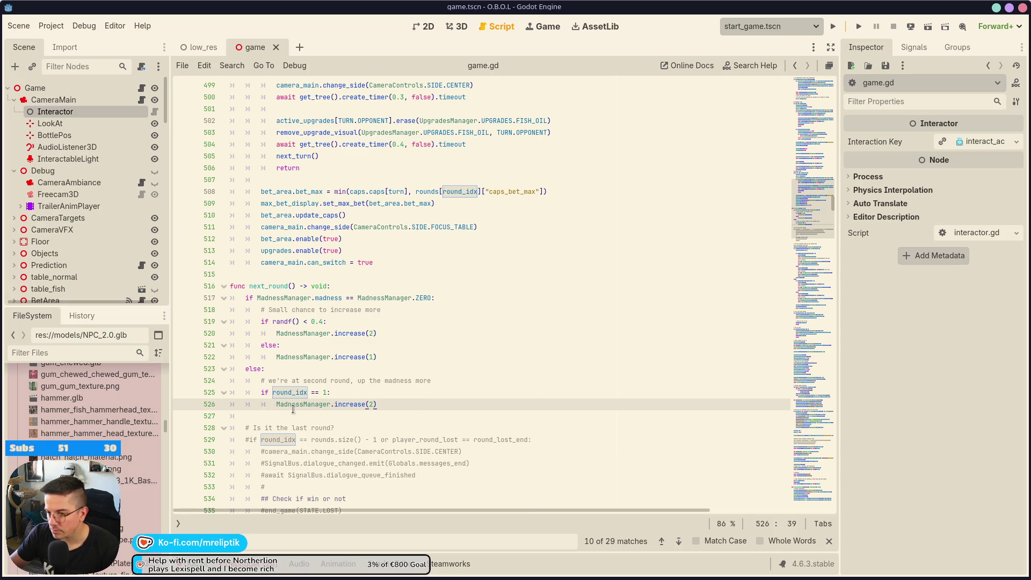
mouse_move(293, 409)
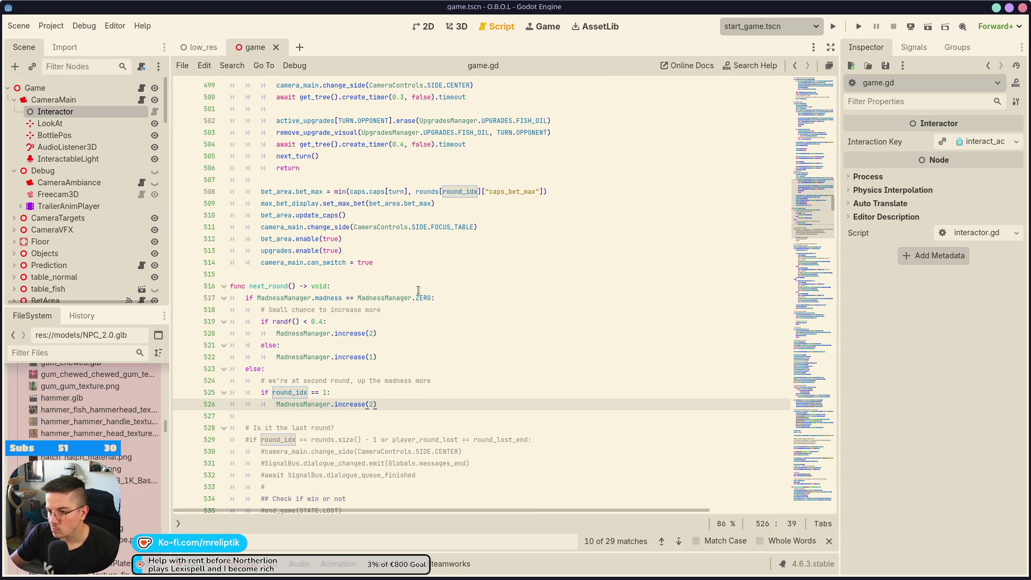
key(Return)
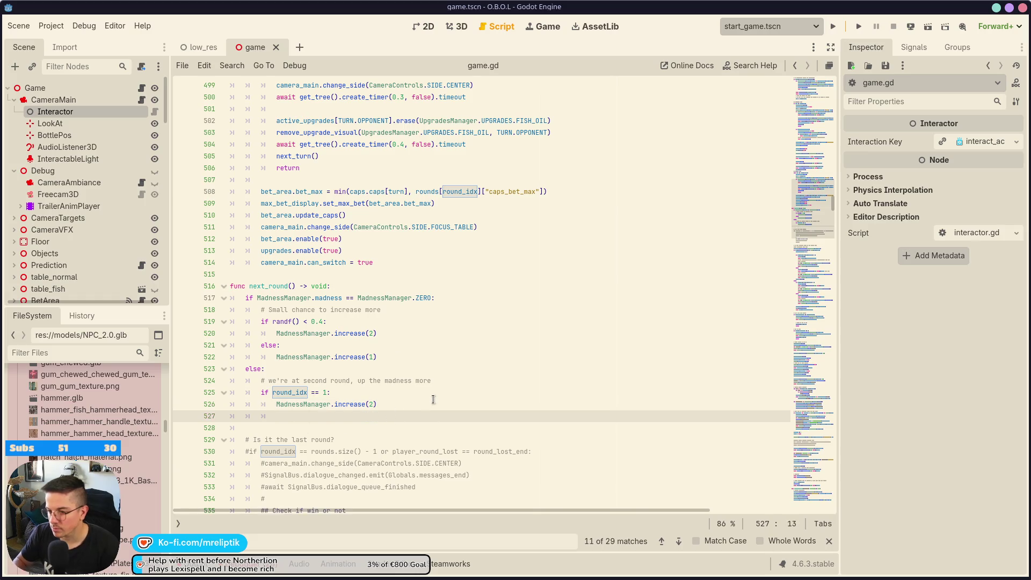
key(Return)
text(MadnessManager.increase(2)
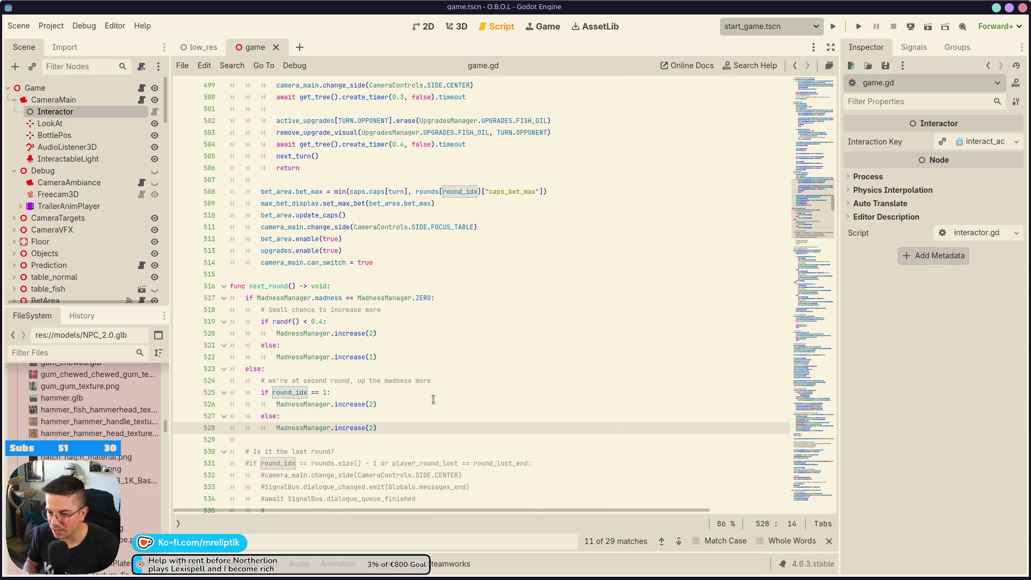
key(ctrl+s)
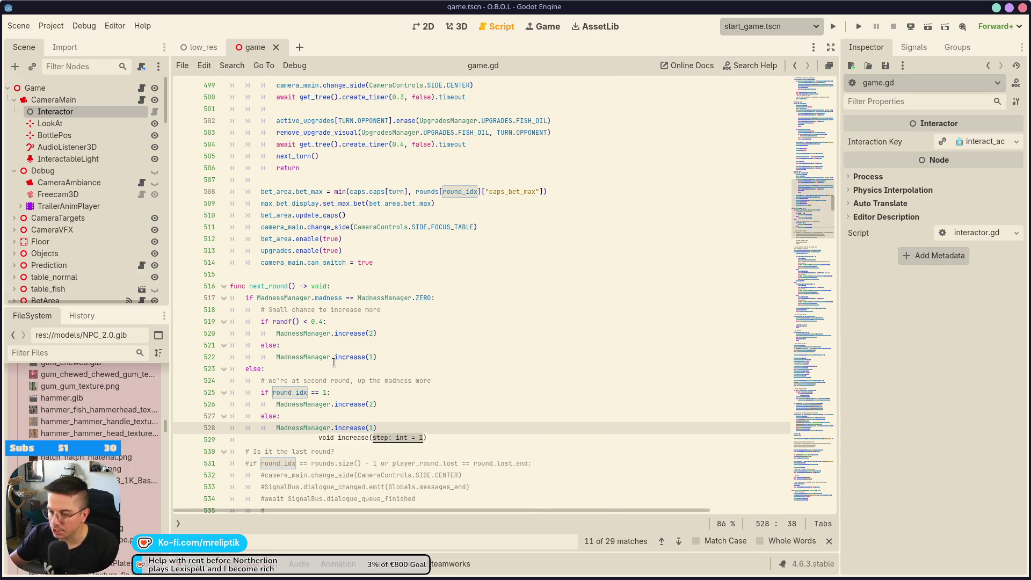
key(Up)
key(Up)
key(Up)
ctrl+click(346, 407)
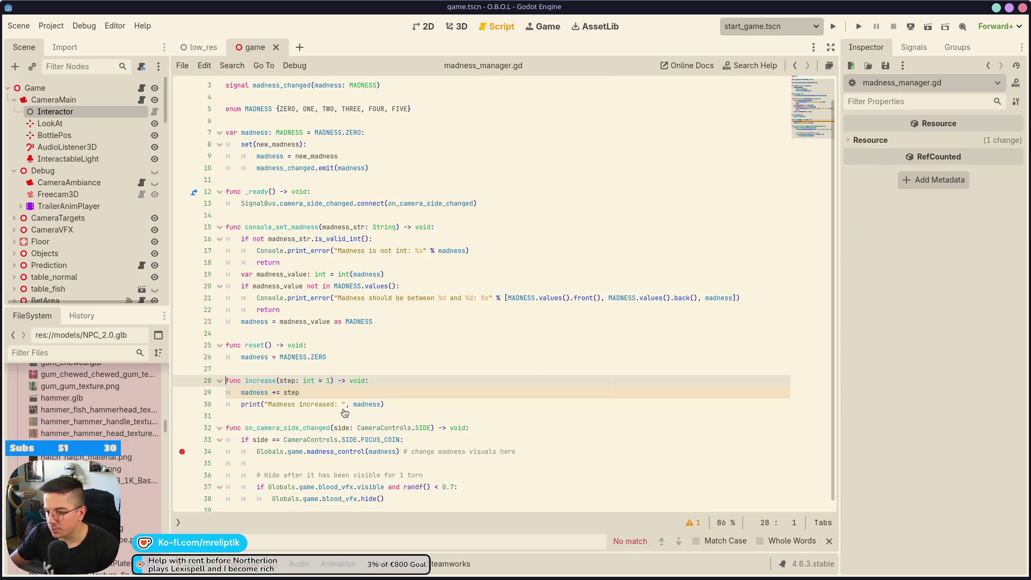
- Rewrite line 29 as madness = clampi(madness + step, 0, MADNESS.FIVE)
double_click(254, 385)
key(End)
key(ctrl+Left)
text(amp)
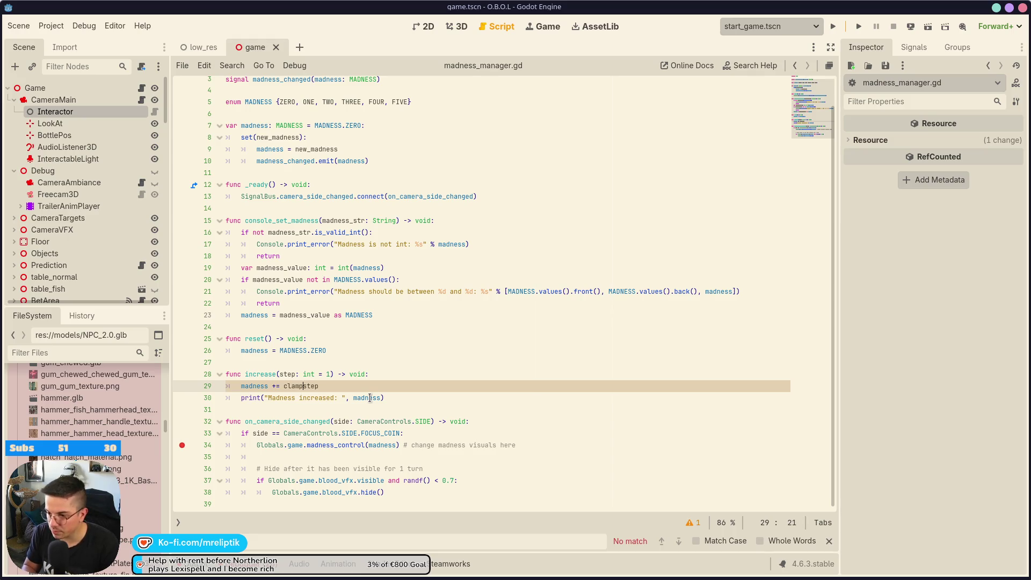
key(Down)
key(Down)
key(Return)
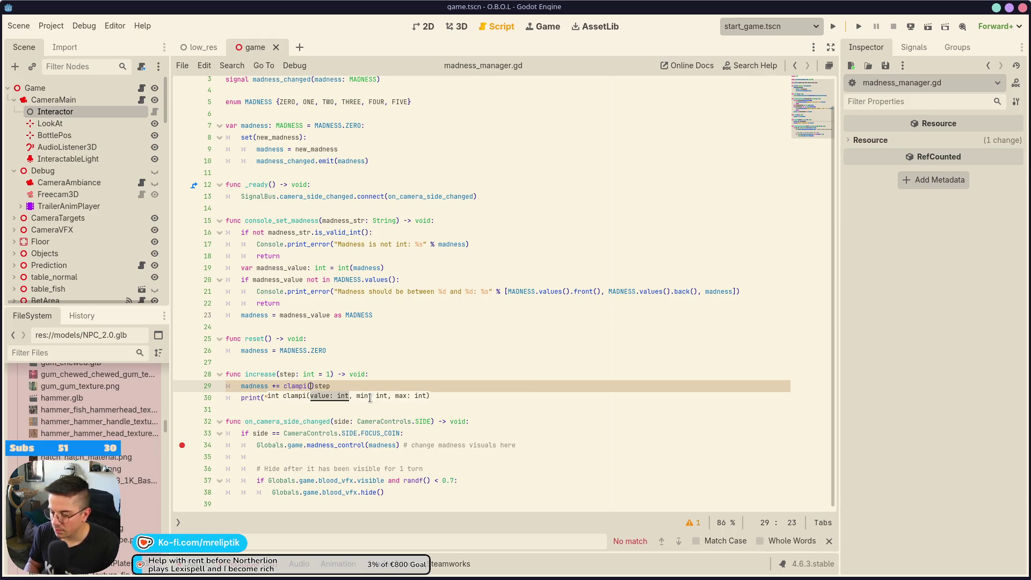
key(BackSpace)
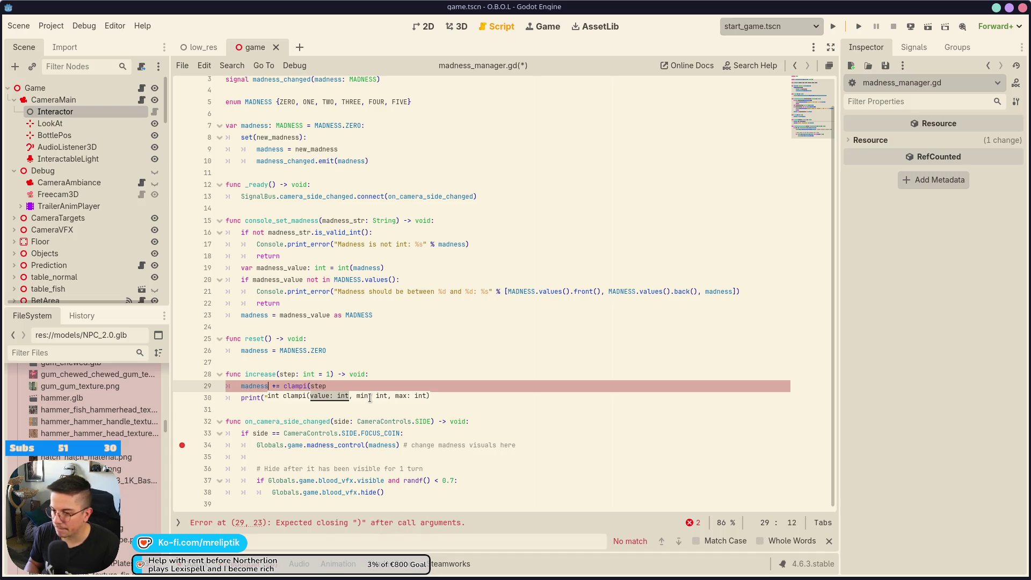
key(Right)
key(Right)
key(Right)
key(BackSpace)
key(End)
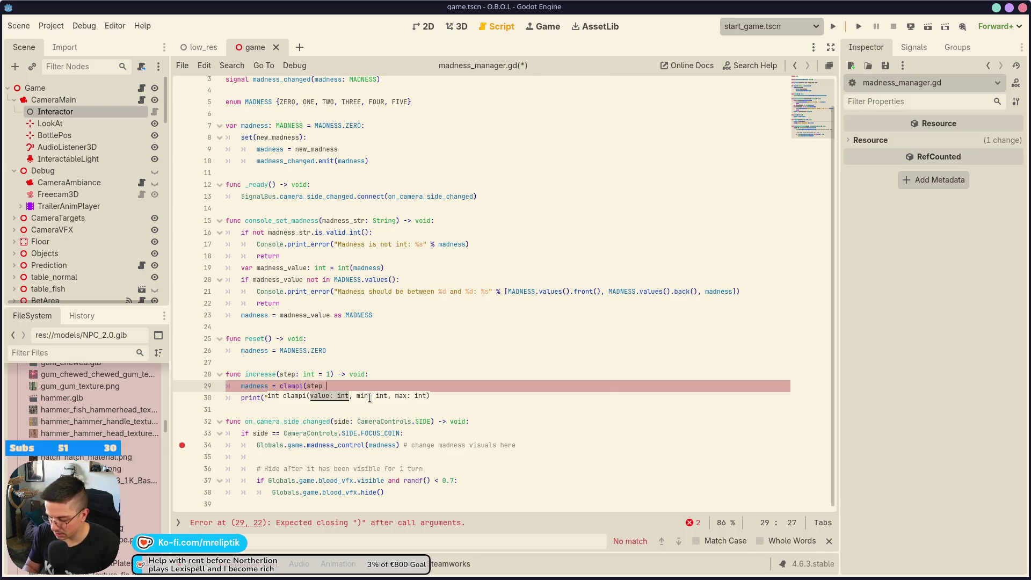
text(madness + )
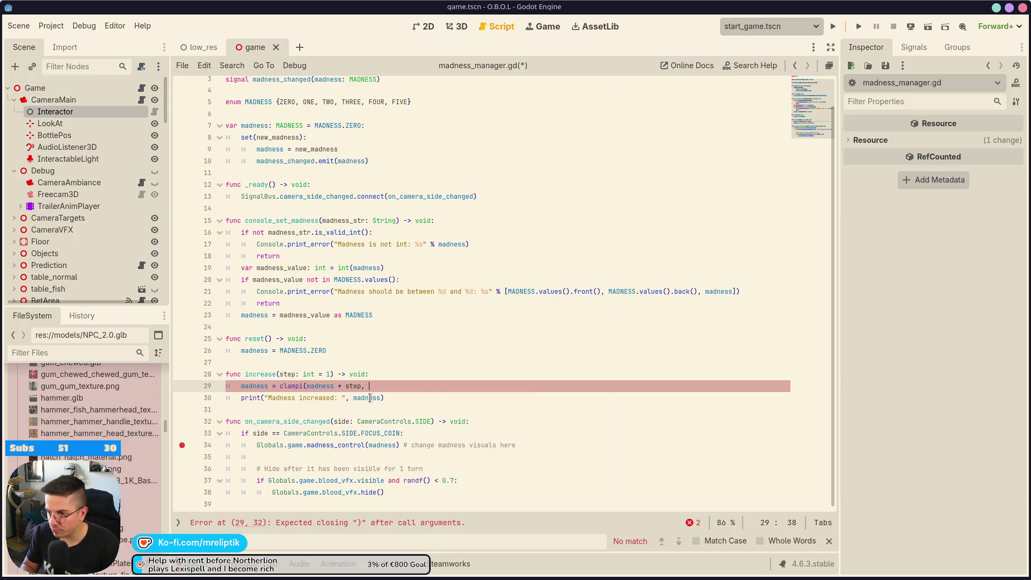
text(, MAD)
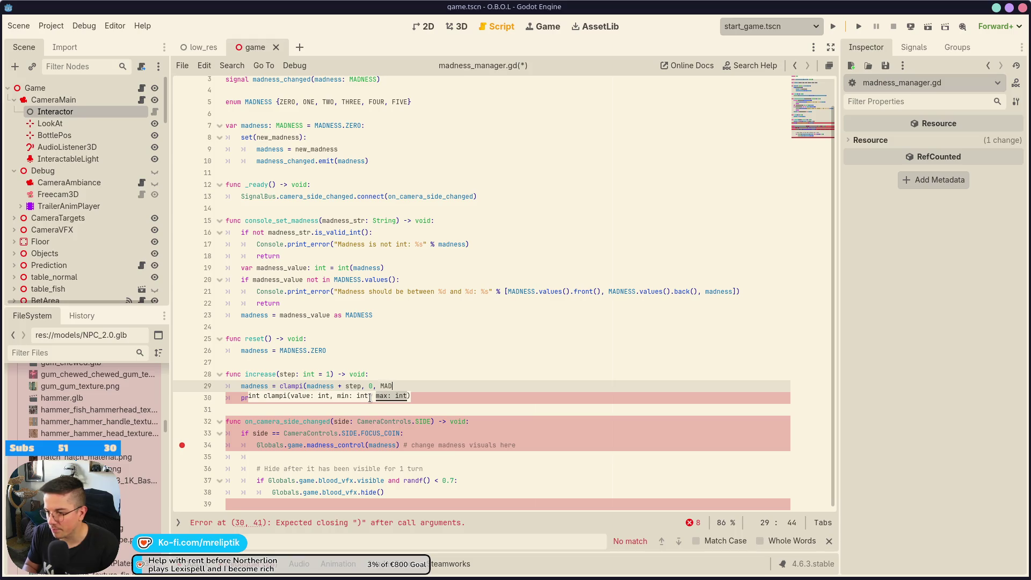
key(Return)
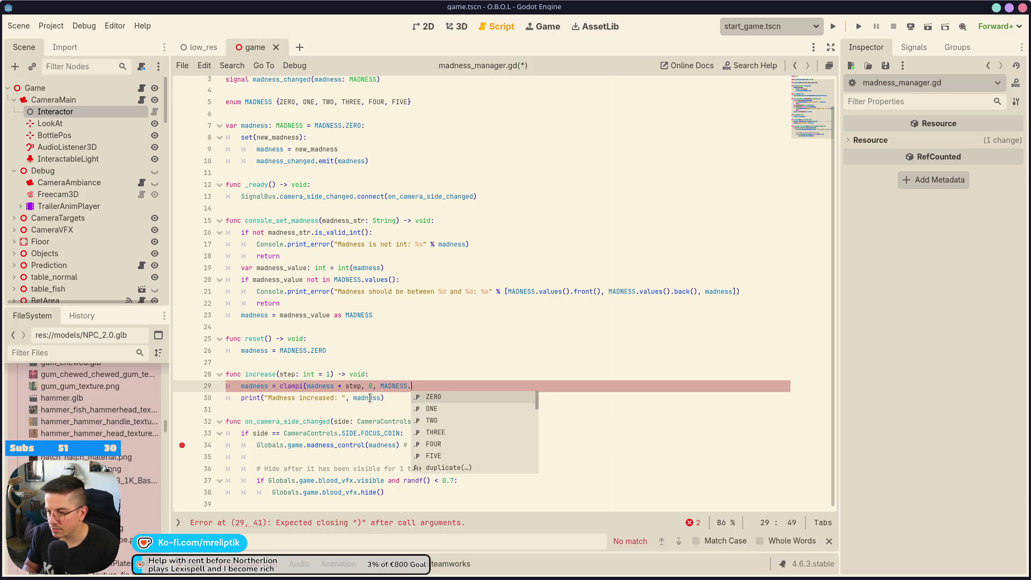
text(F)
key(Return)
- Replace the clampi lower limit 0 with MADNESS.ZERO and save madness_manager.gd
key(ctrl+Left)
key(ctrl+Left)
key(ctrl+s)
key(Left)
key(BackSpace)
text(MAD)
key(Return)
text(.ZERO)
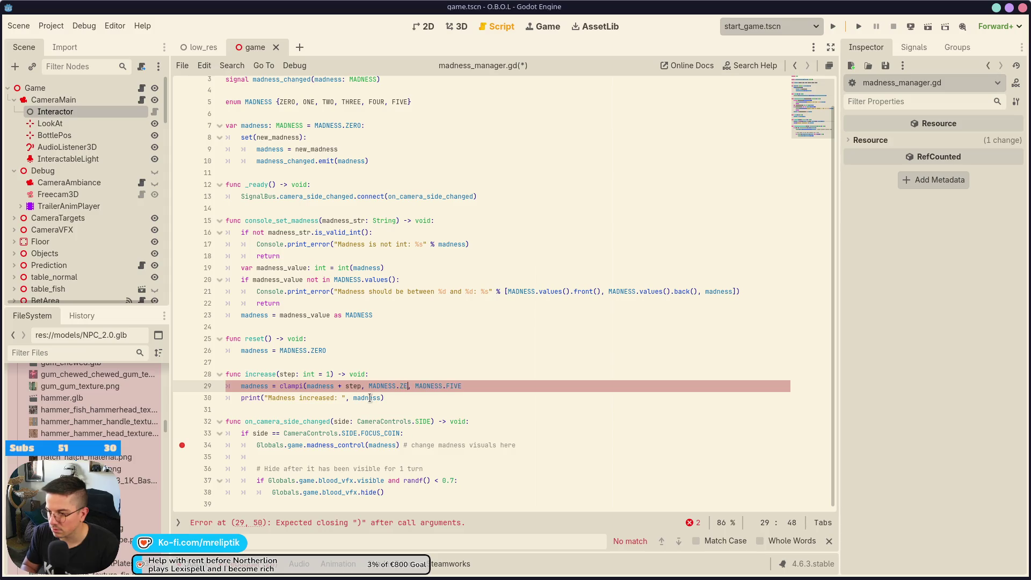
text())
key(ctrl+s)
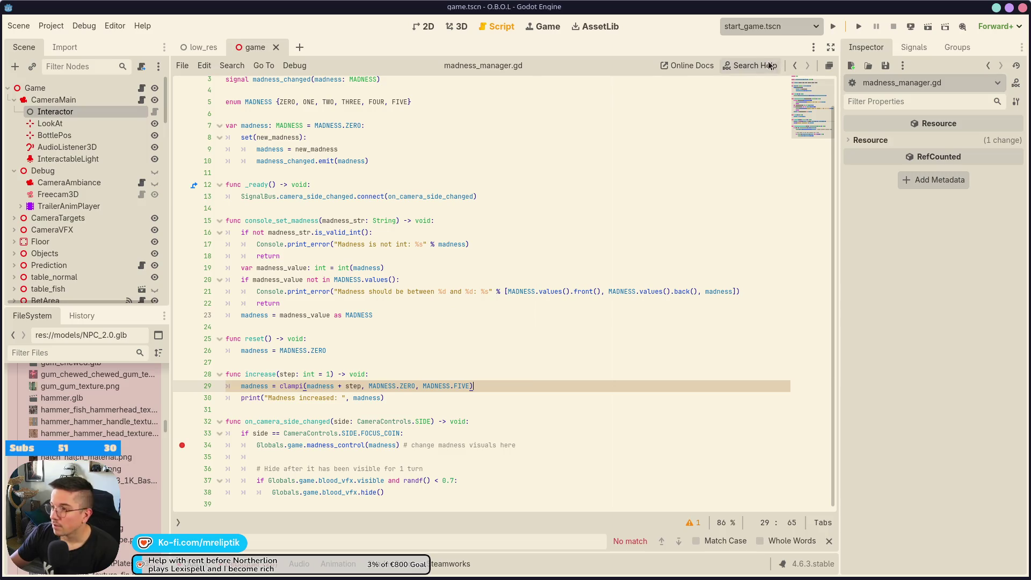
- Run the game, sit at the dealer's table, and get through the dealer's dialogue
key(F5)
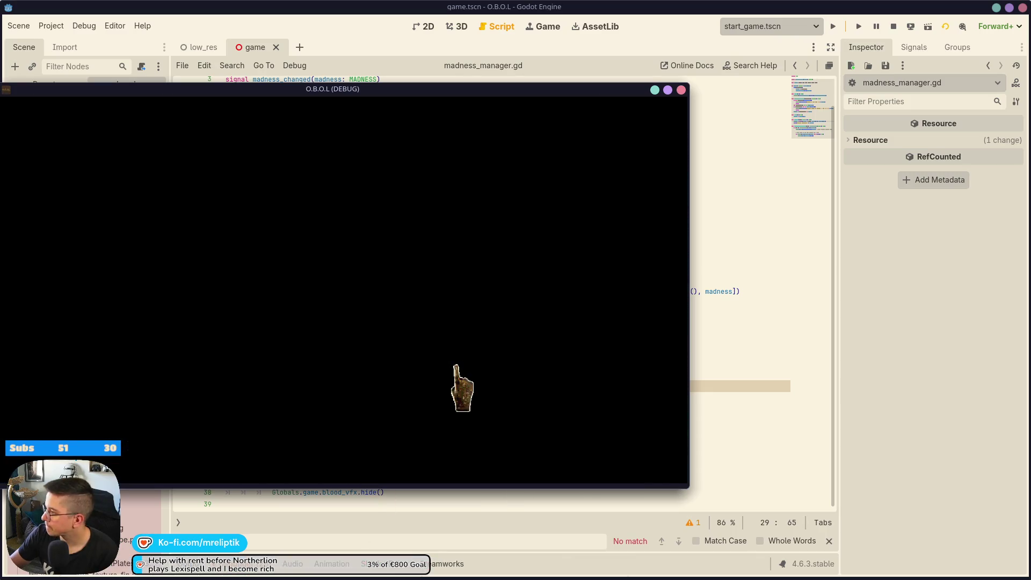
click(376, 426)
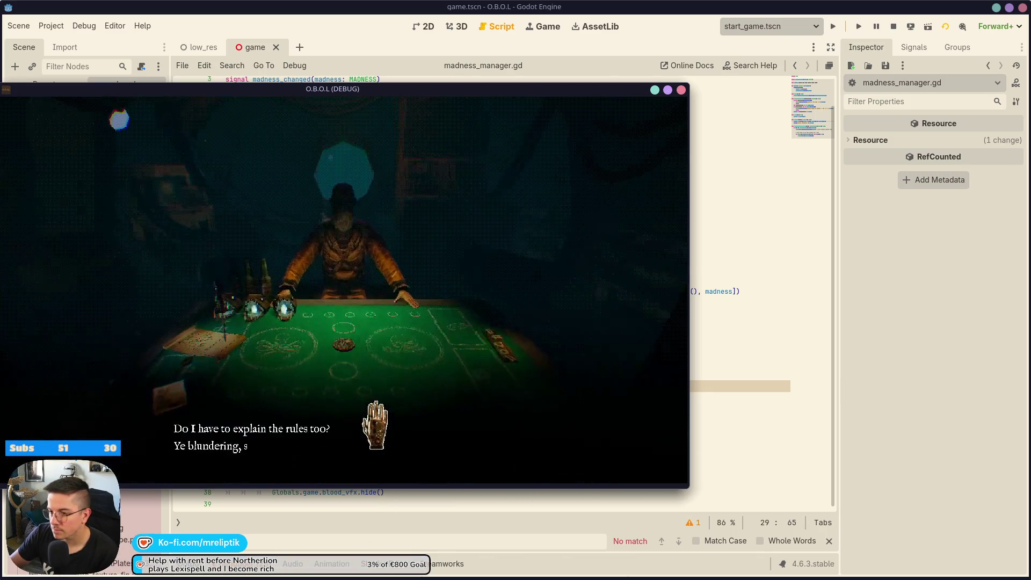
click(379, 423)
click(380, 420)
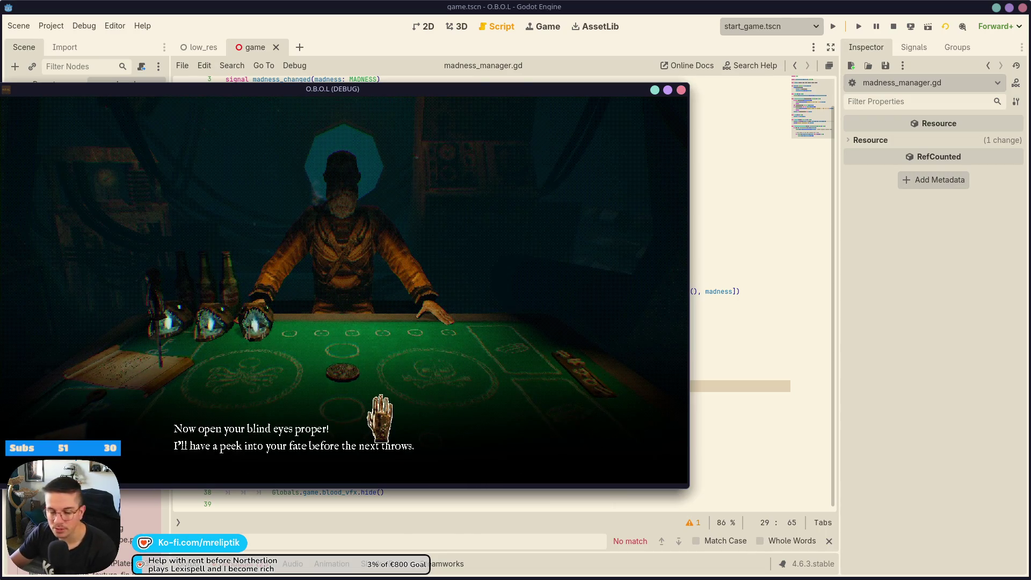
click(437, 416)
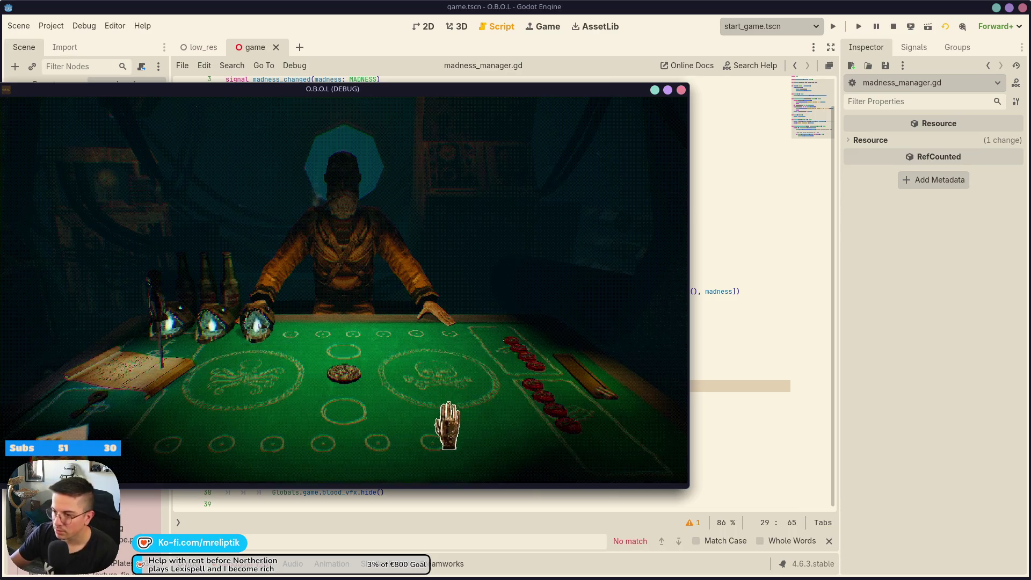
click(475, 414)
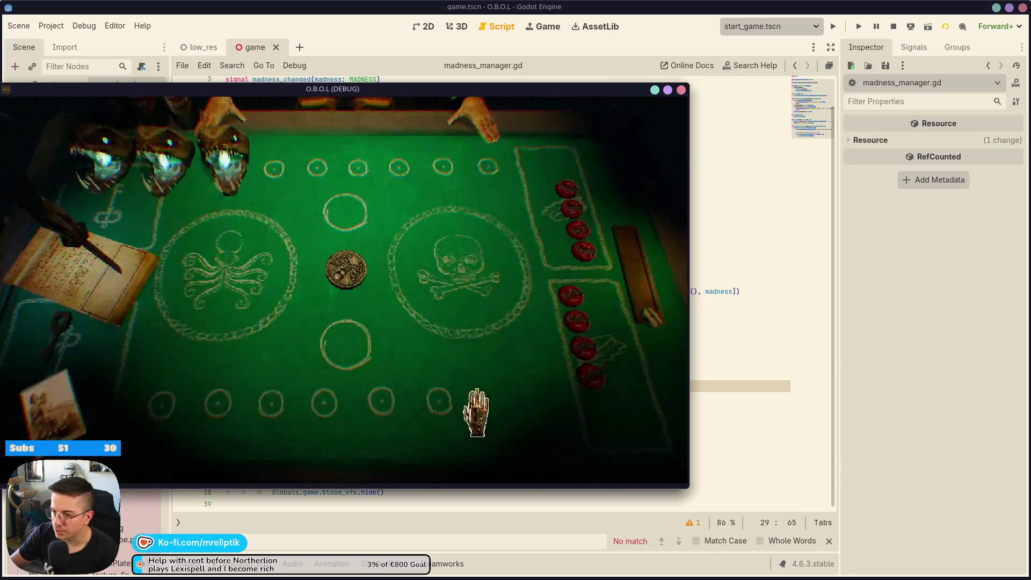
- Bet on the skull and Kraken circles and toss the coin until the debugger halts
click(398, 298)
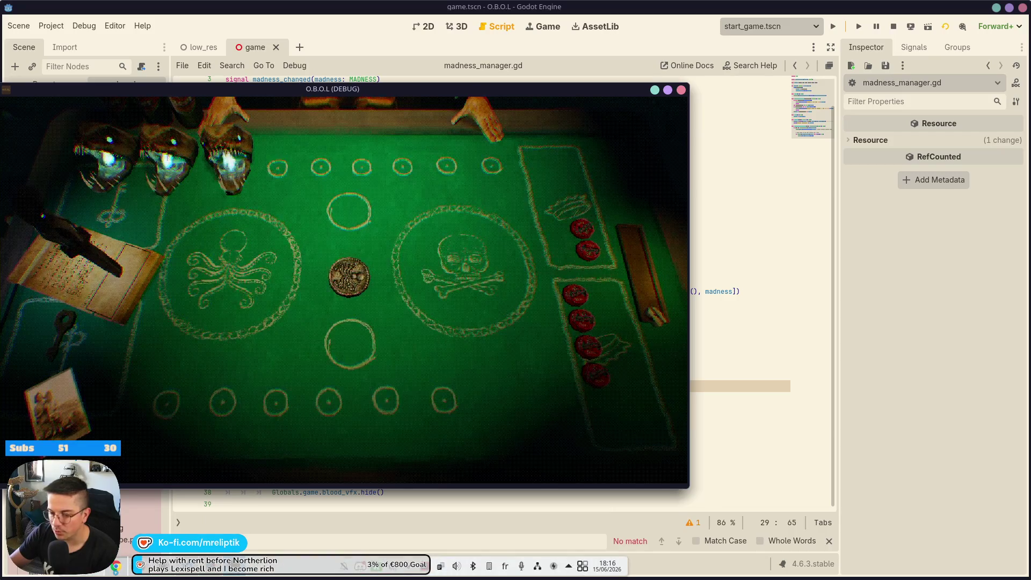
click(264, 301)
click(362, 299)
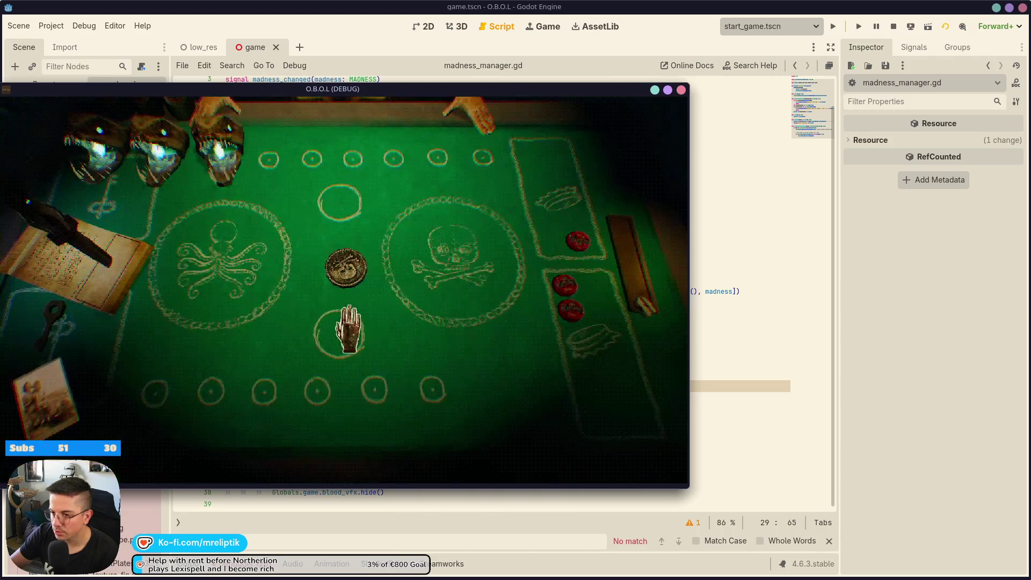
click(346, 269)
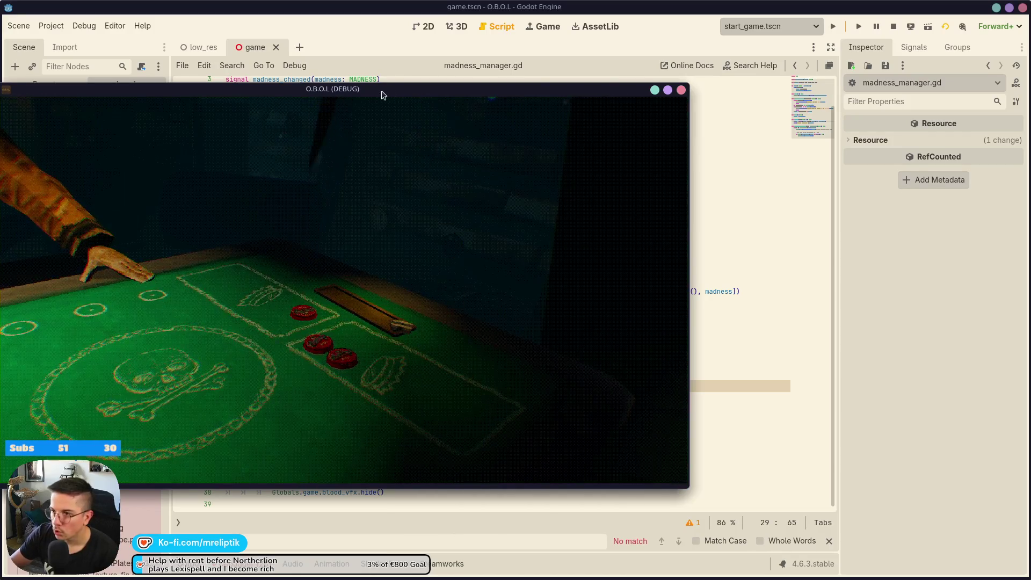
drag(380, 90, 505, 92)
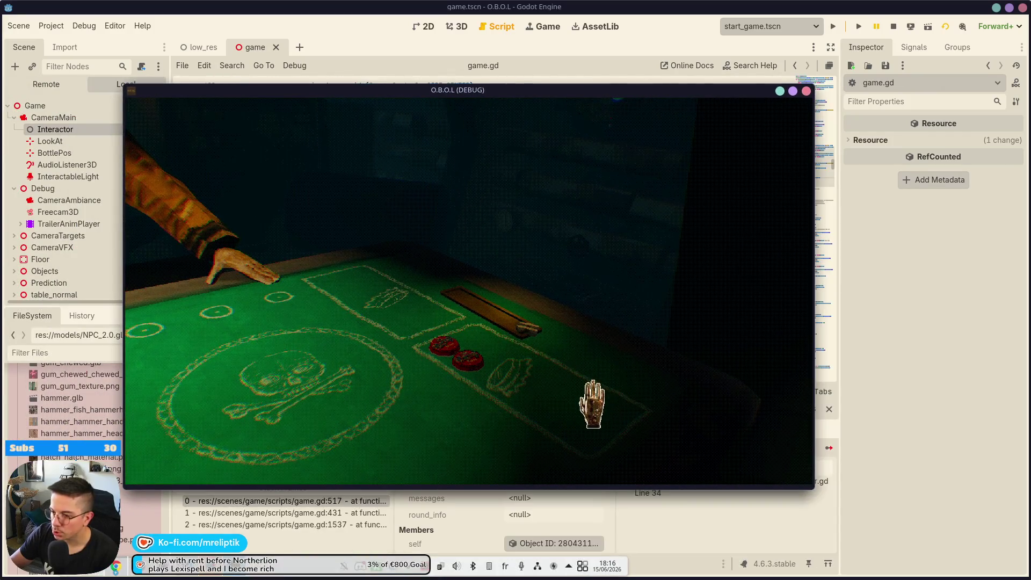
- Make line 517 compare against MadnessManager.MADNESS.ZERO and save game.gd
click(278, 532)
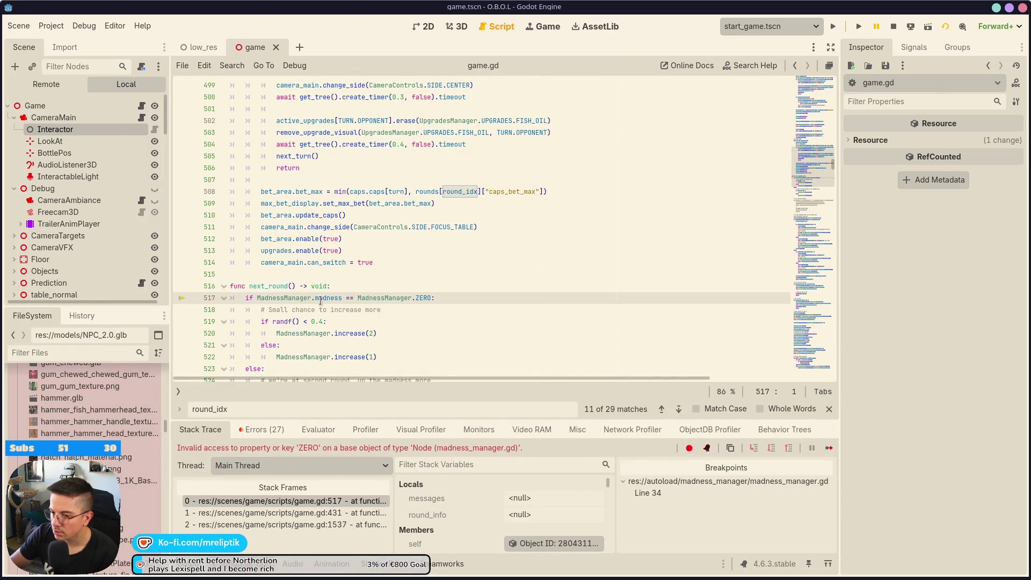
double_click(384, 297)
click(410, 297)
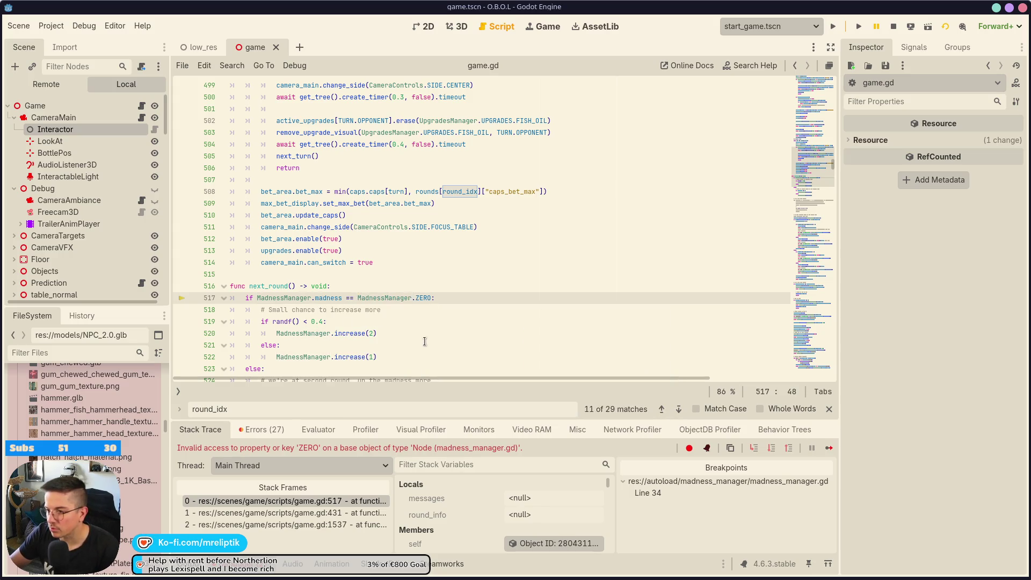
text(MADNESS.)
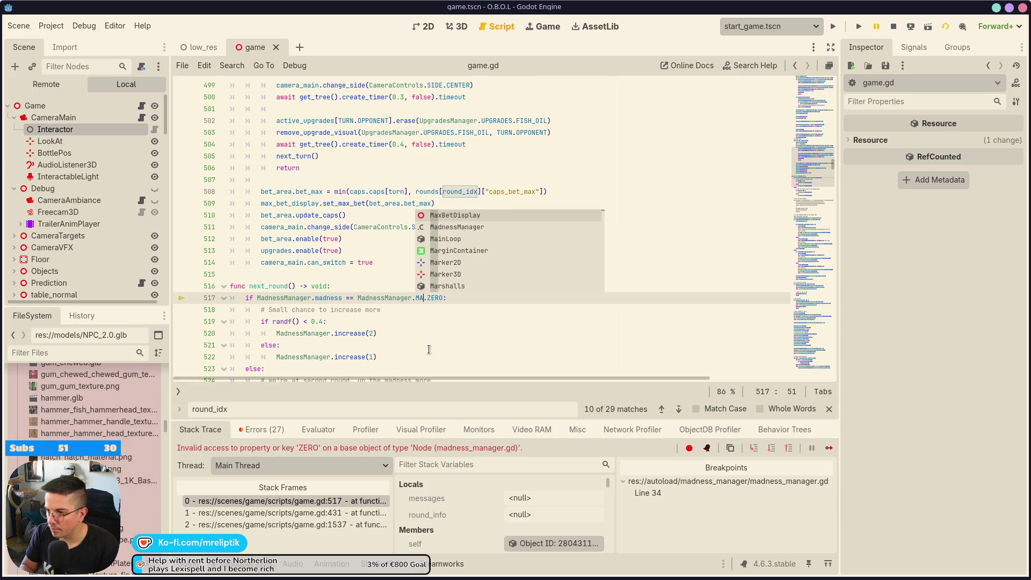
key(ctrl+s)
- Check increase's definition, resume and close the game, then view the madness_manager.gd diff in VS Code
scroll(376, 301, down, 4)
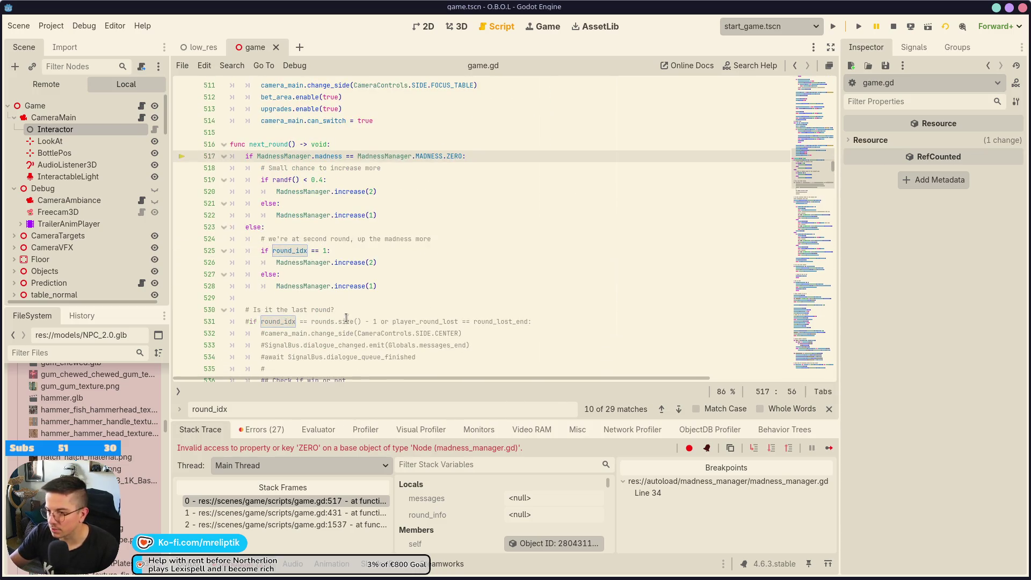
scroll(352, 237, up, 1)
ctrl+click(355, 229)
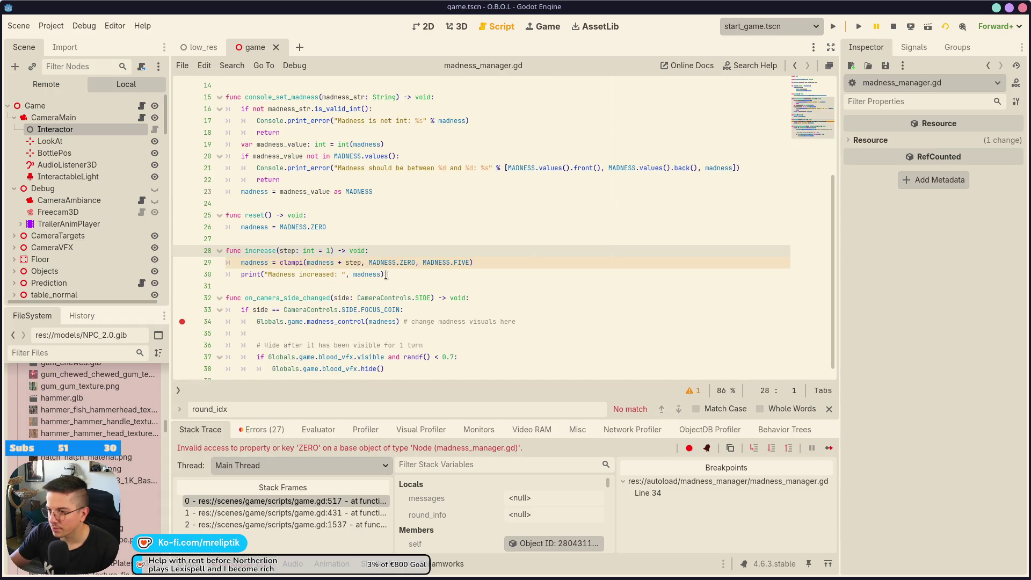
mouse_move(382, 263)
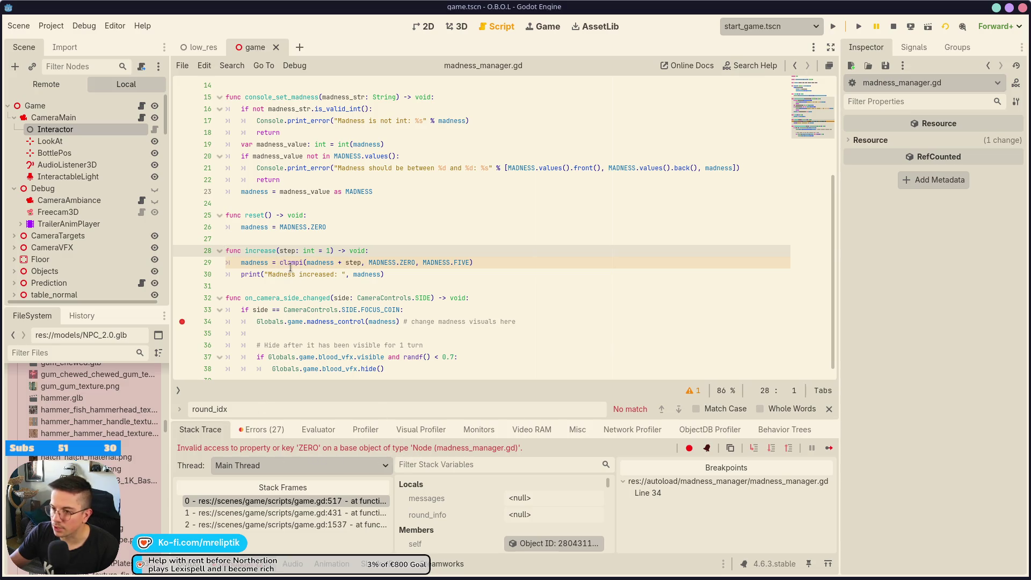
scroll(295, 318, down, 1)
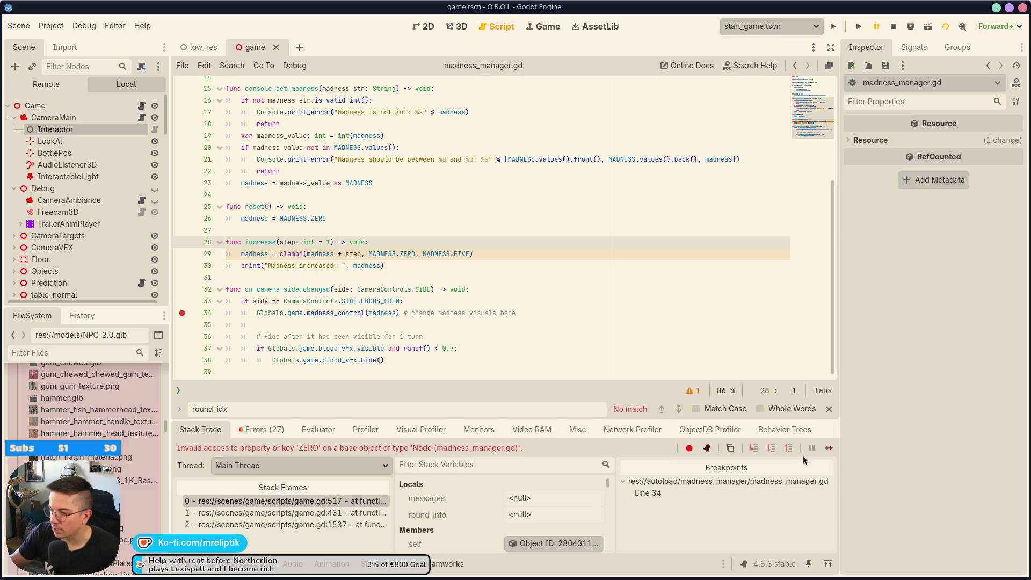
click(828, 447)
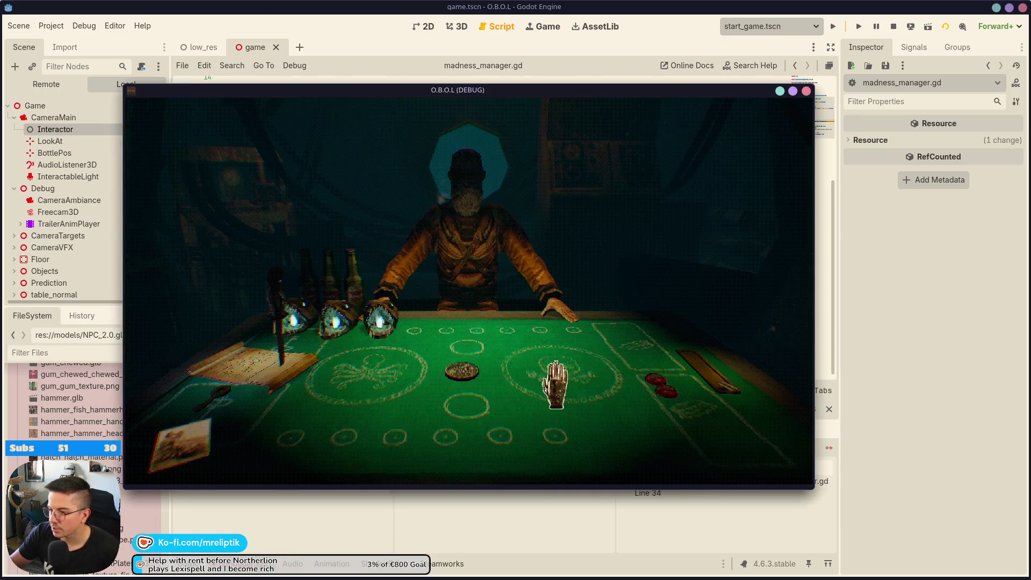
click(807, 91)
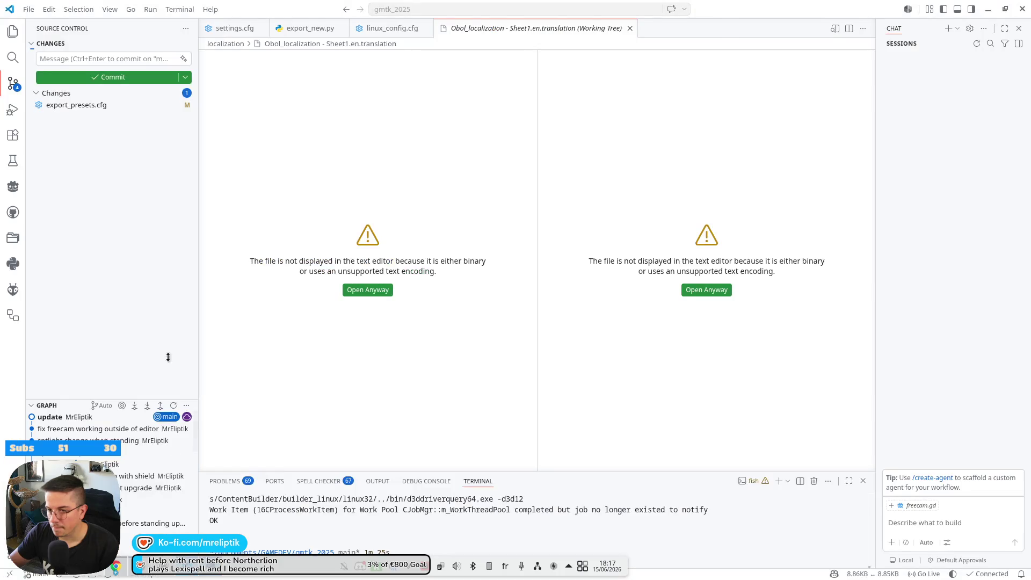
key(alt+Tab)
click(78, 117)
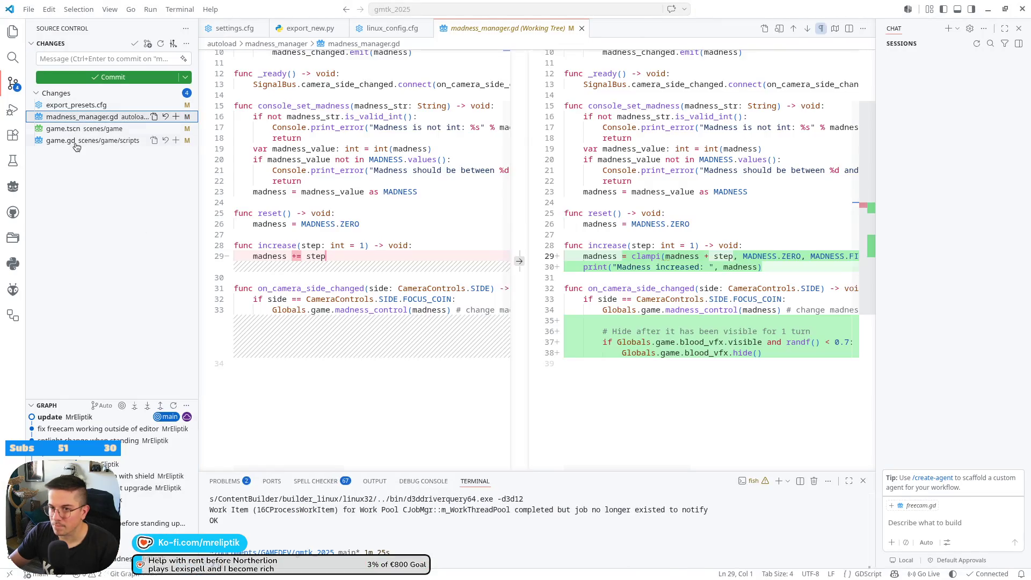
- Stage madness_manager.gd, game.tscn and game.gd and commit them as 'up madness and clamp it'
shift+click(76, 140)
click(176, 140)
click(118, 60)
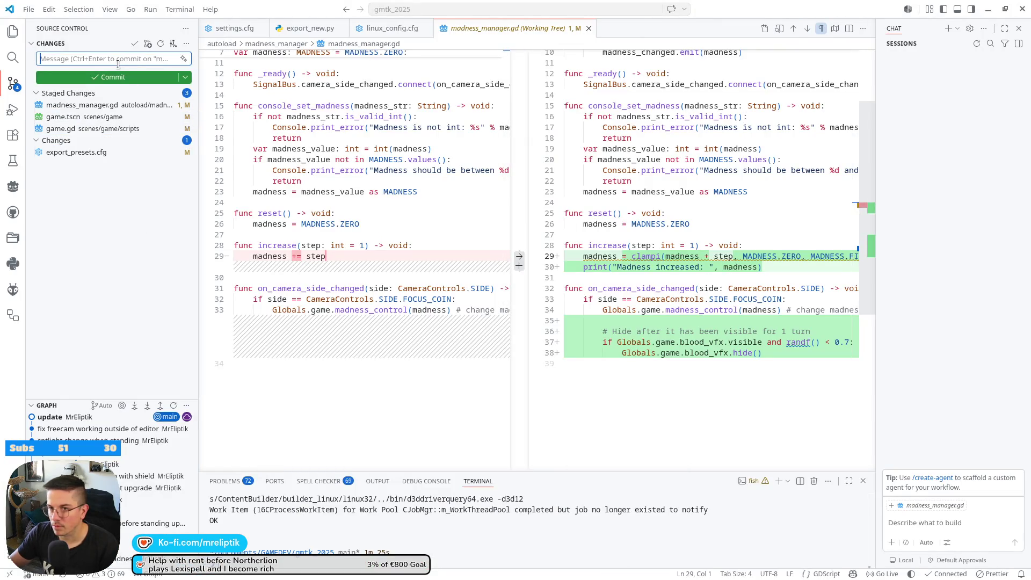
text(up madness and clamp it)
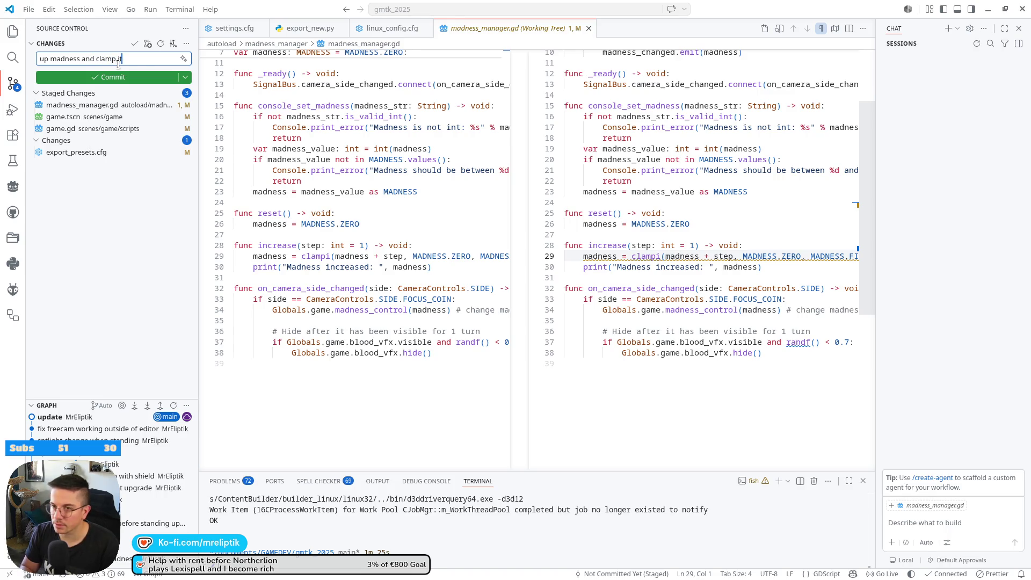
key(ctrl+Return)
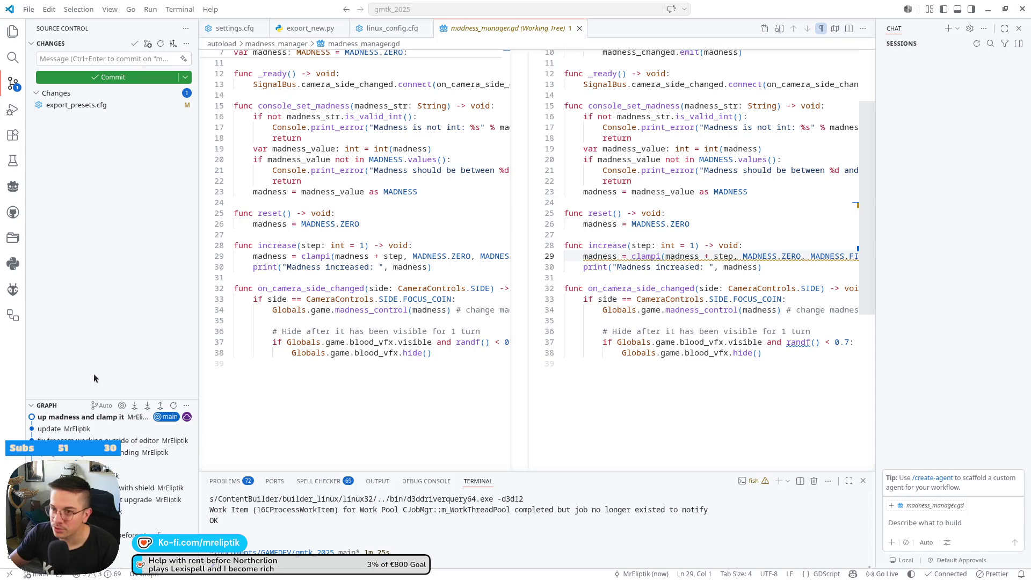
click(90, 112)
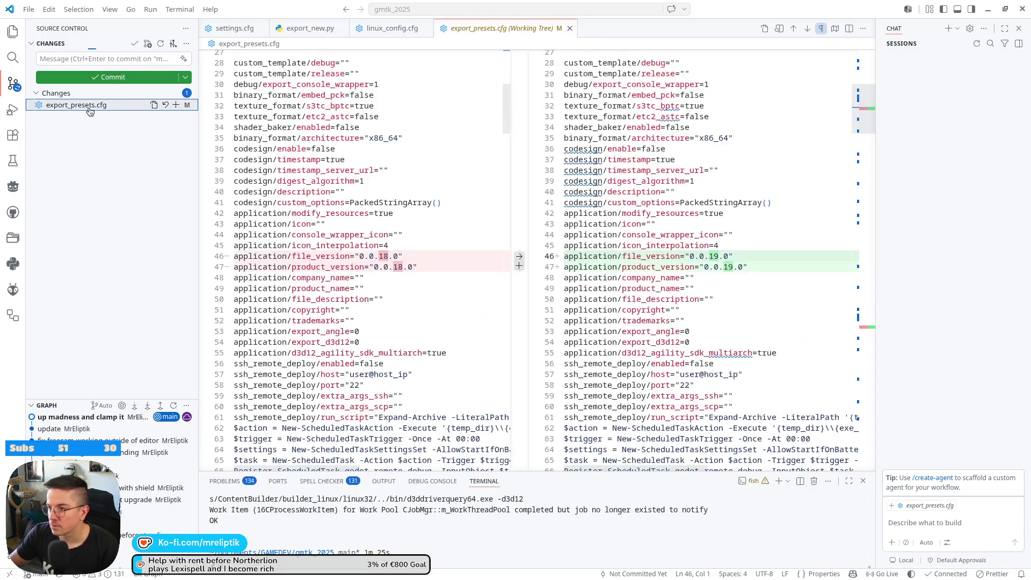
- Stage export_presets.cfg and commit it with the message 'version'
click(176, 105)
click(93, 59)
text(version)
key(ctrl+Return)
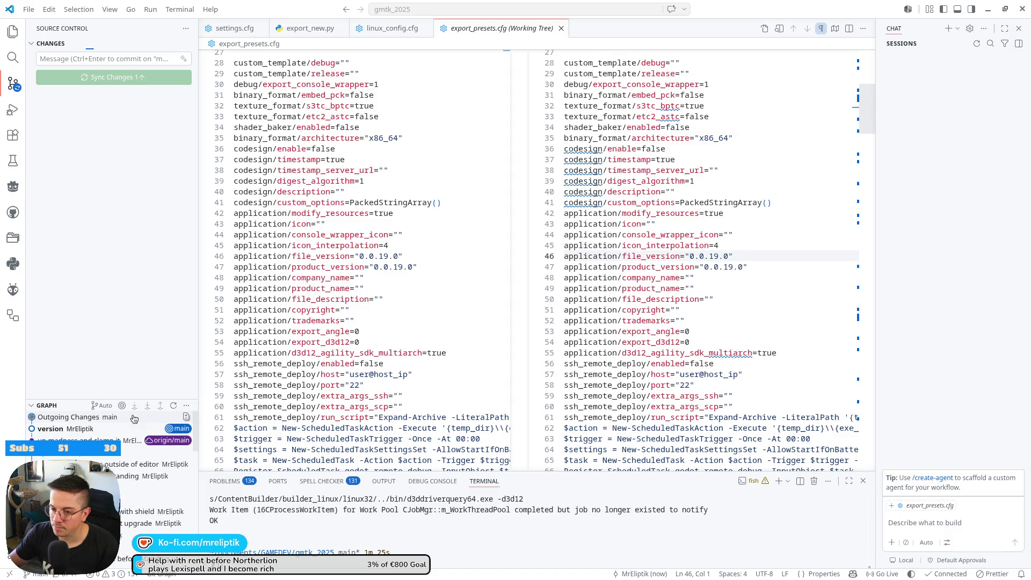
- Check out and sync the woland_15June branch, then switch back to main
click(41, 574)
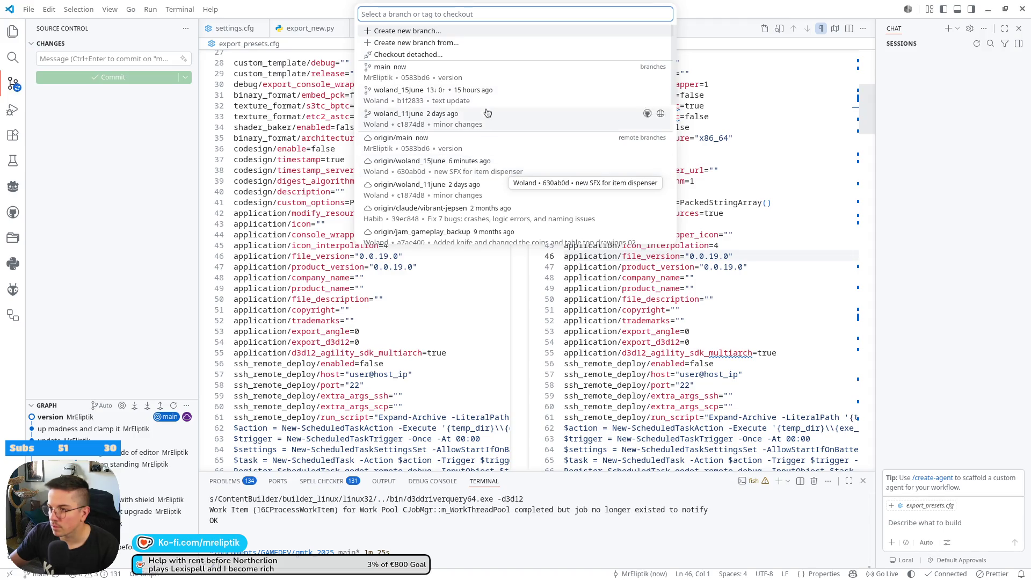
click(478, 90)
click(108, 78)
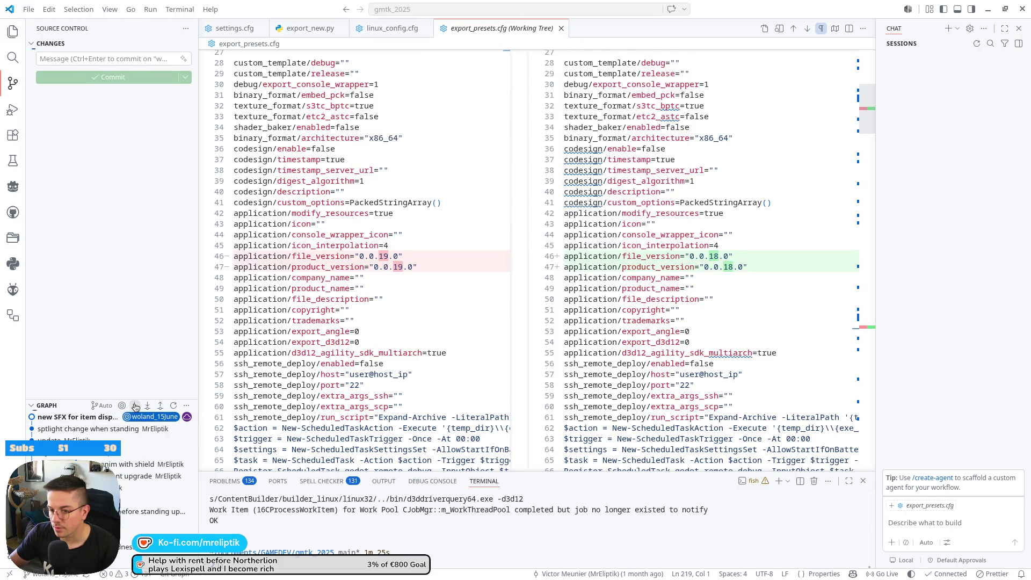
click(51, 573)
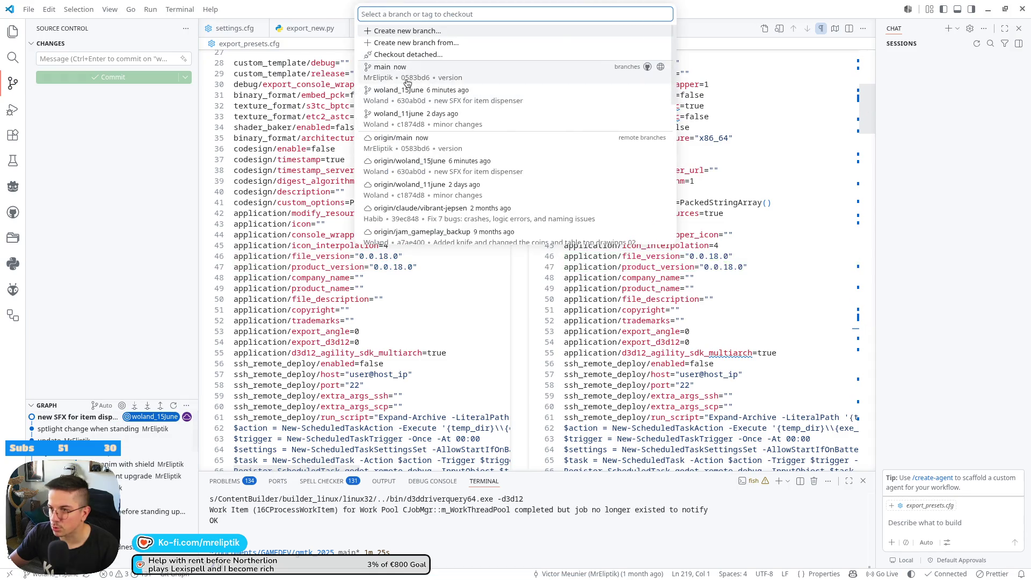
click(428, 79)
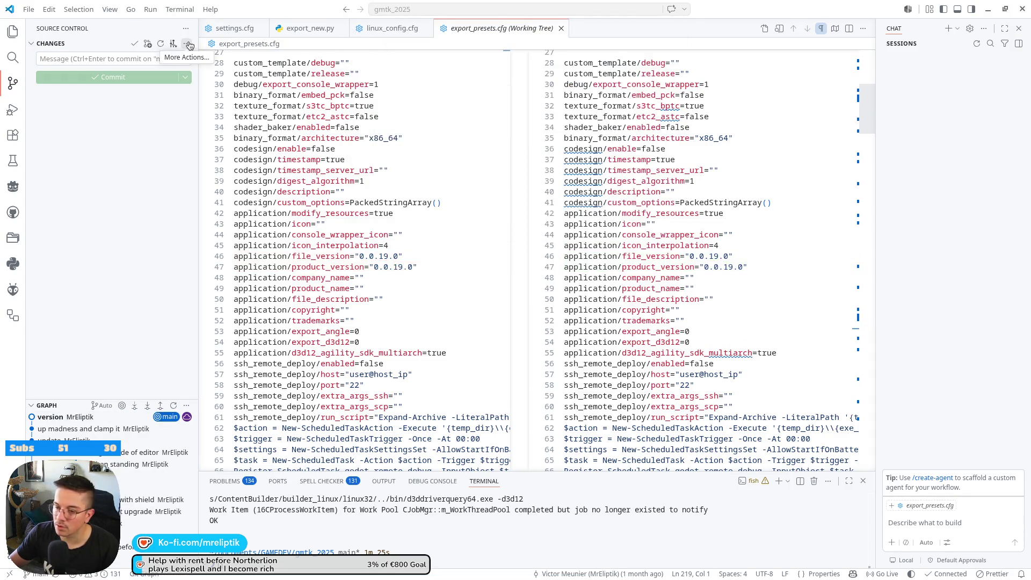
- Merge woland_15June into main via Branch > Merge
click(186, 43)
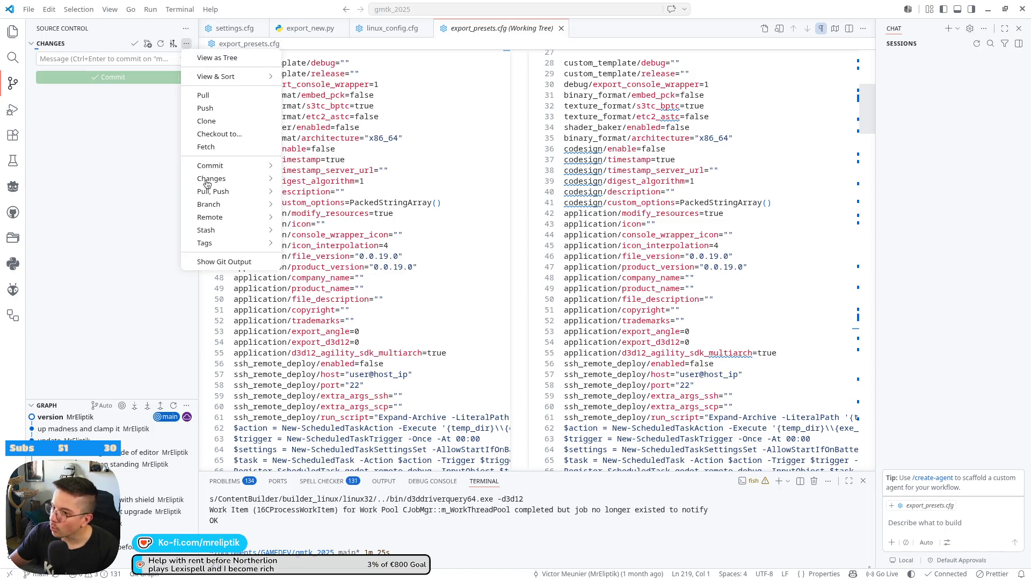
mouse_move(230, 165)
mouse_move(231, 204)
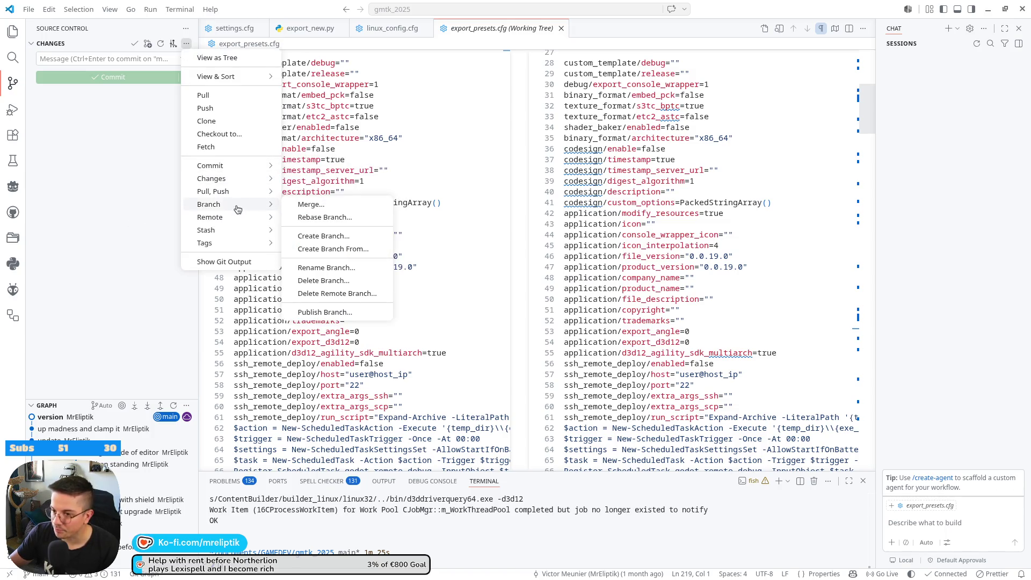
click(334, 205)
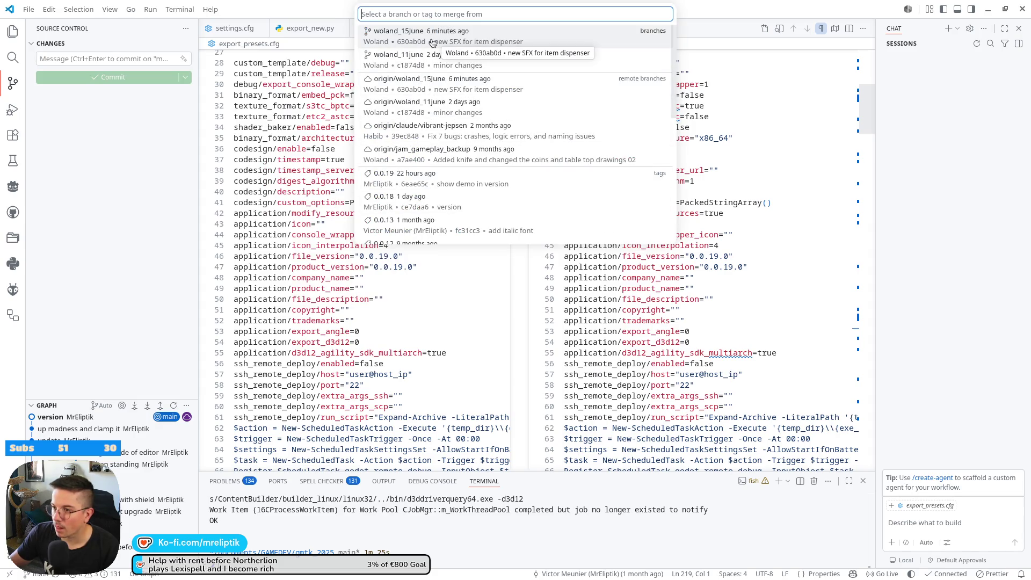
click(432, 43)
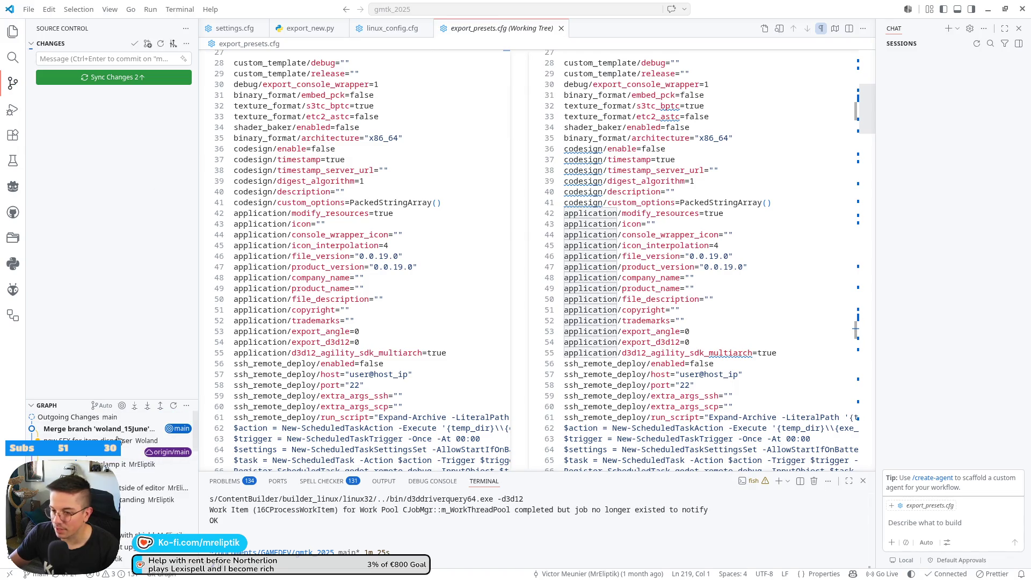
click(211, 574)
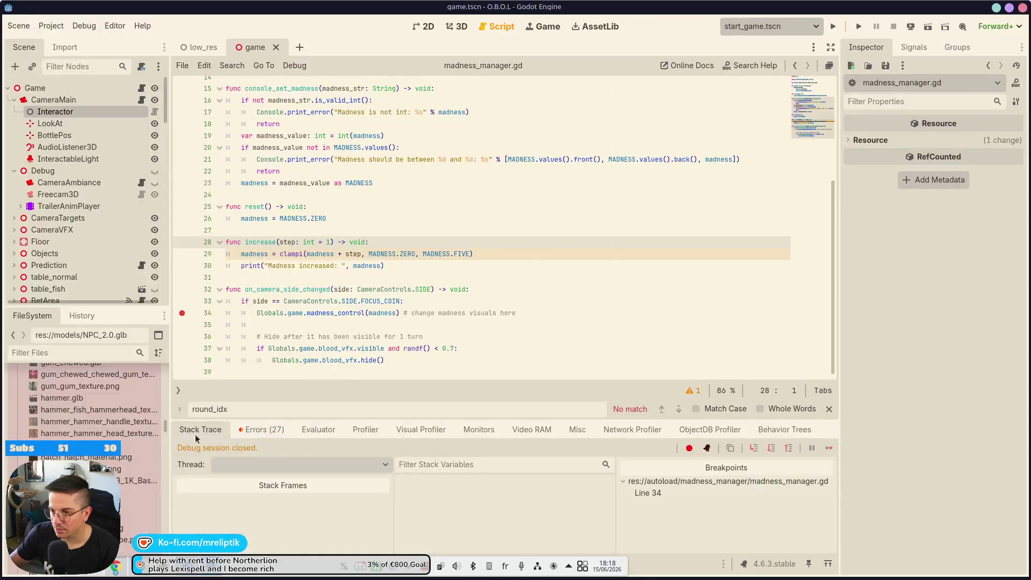
- Reload the changed files, briefly test-run the game, and open the item_dispenser scene
click(344, 348)
mouse_move(228, 574)
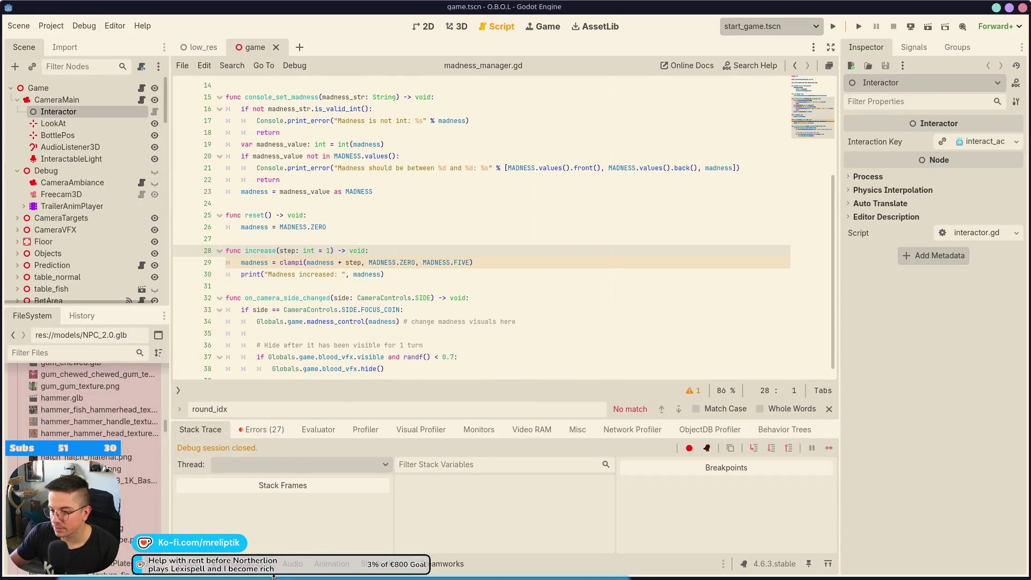
click(189, 575)
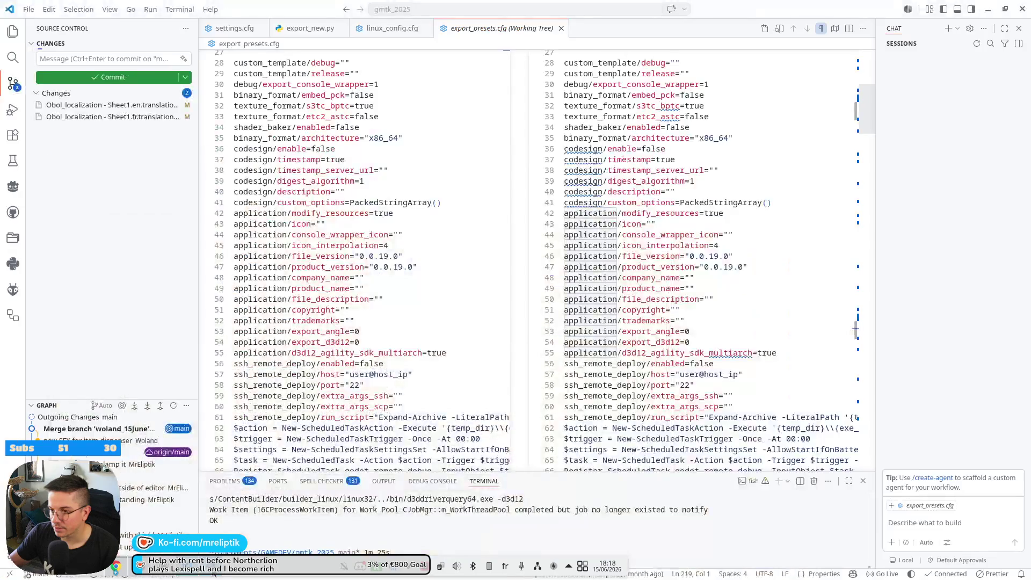
click(211, 574)
click(832, 25)
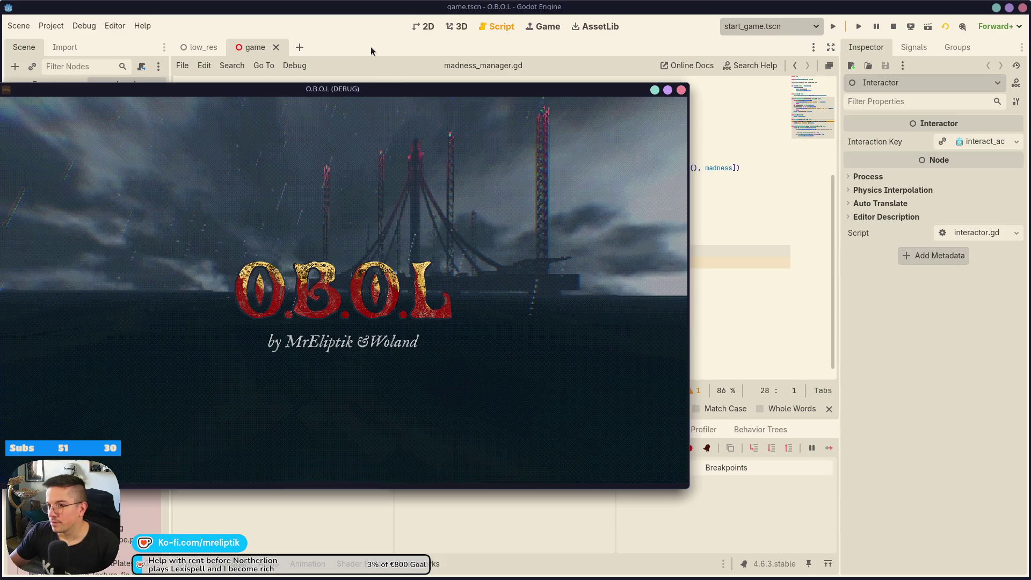
key(F8)
key(ctrl+shift+F5)
text(item)
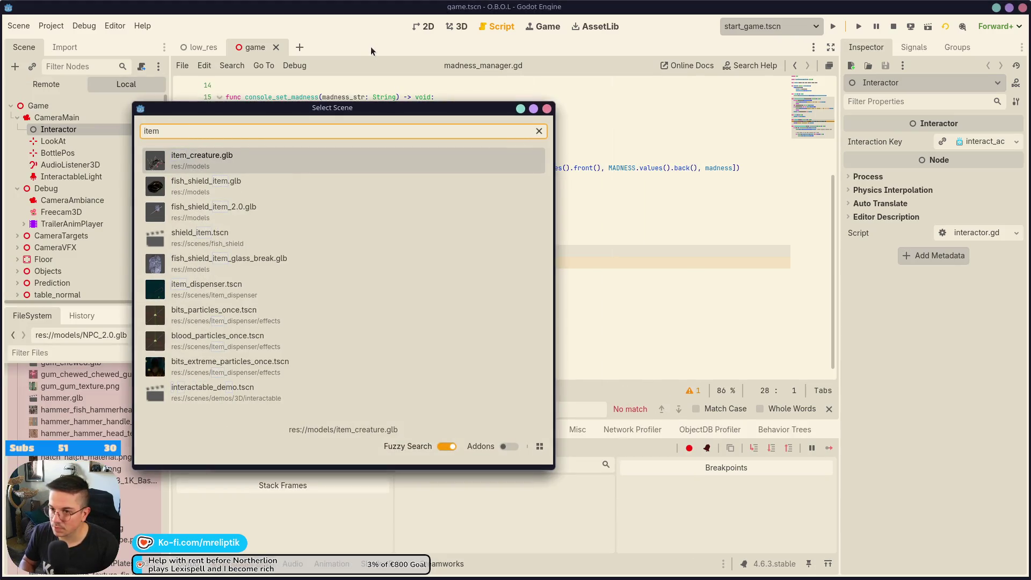
text(_dis)
key(Return)
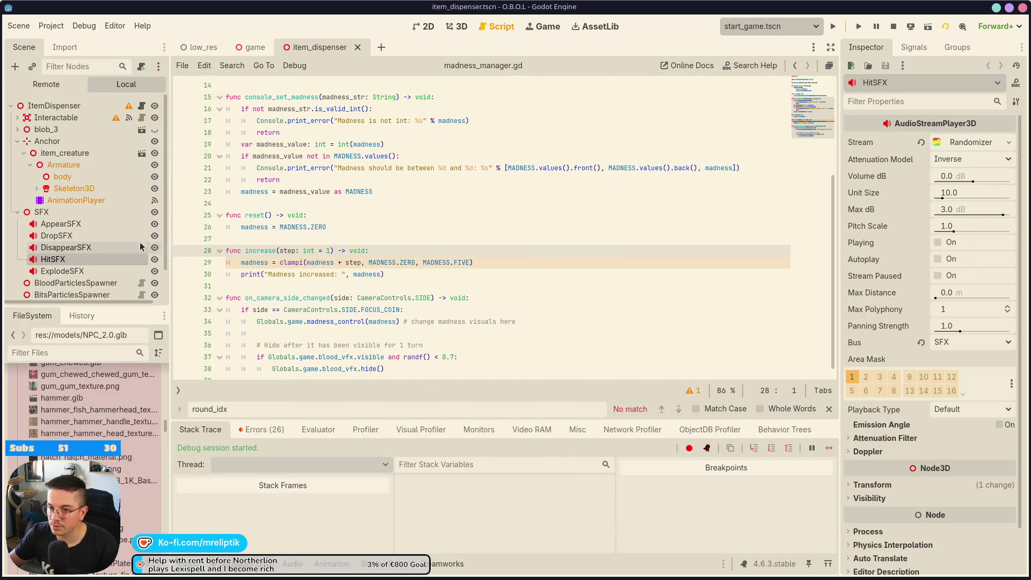
- Play the ExplodeSFX node's sound inside the editor
scroll(149, 246, down, 2)
click(86, 240)
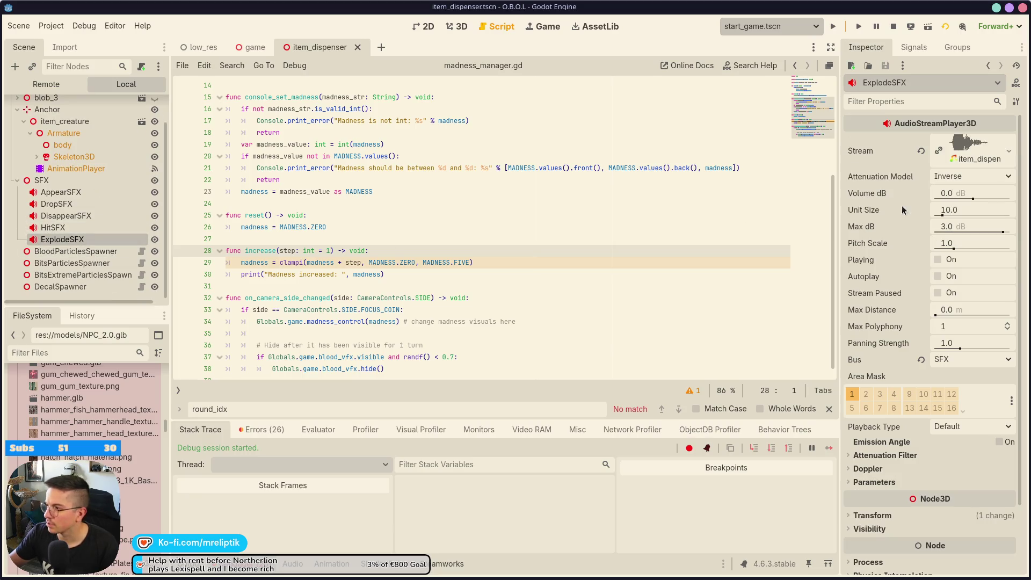
click(936, 259)
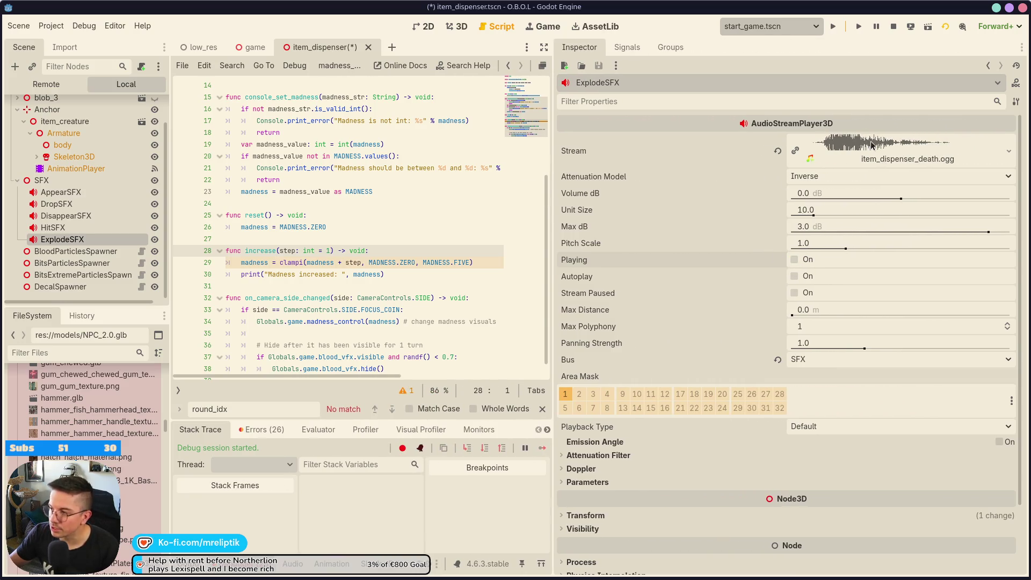
- Filter FileSystem for 'item_disp' and preview the death, drop and hit .ogg sounds
click(69, 351)
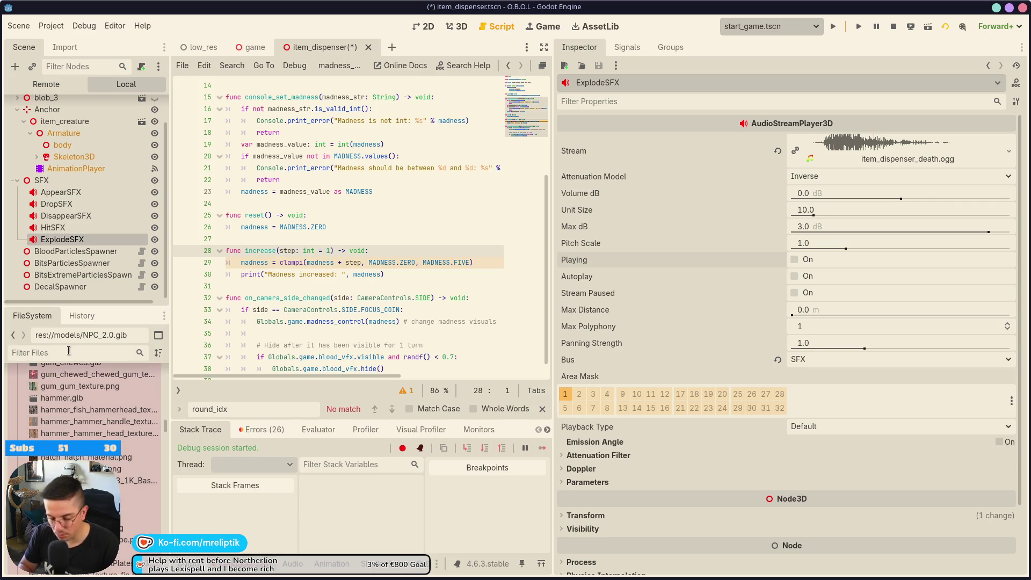
text(item)
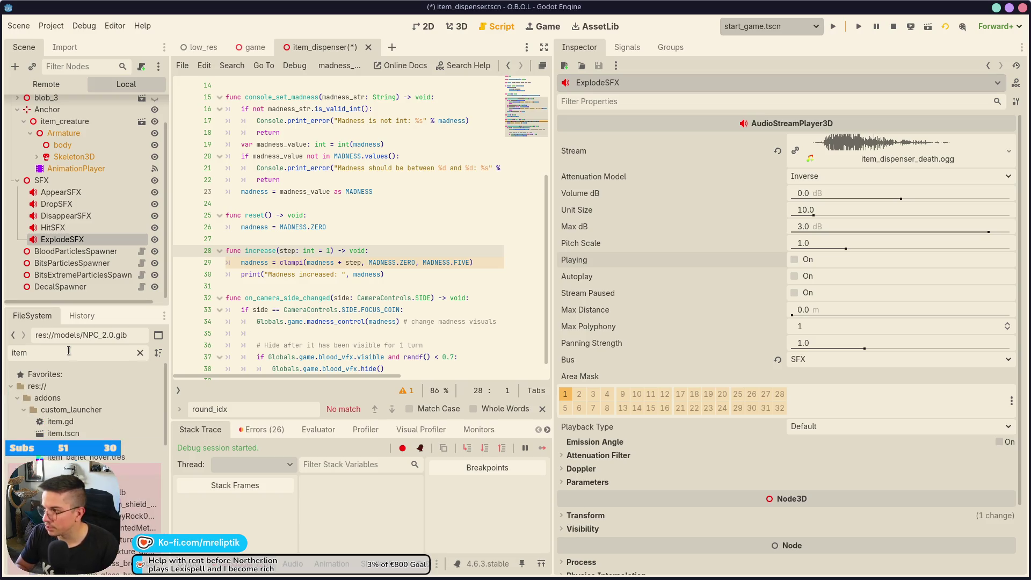
text(_disp)
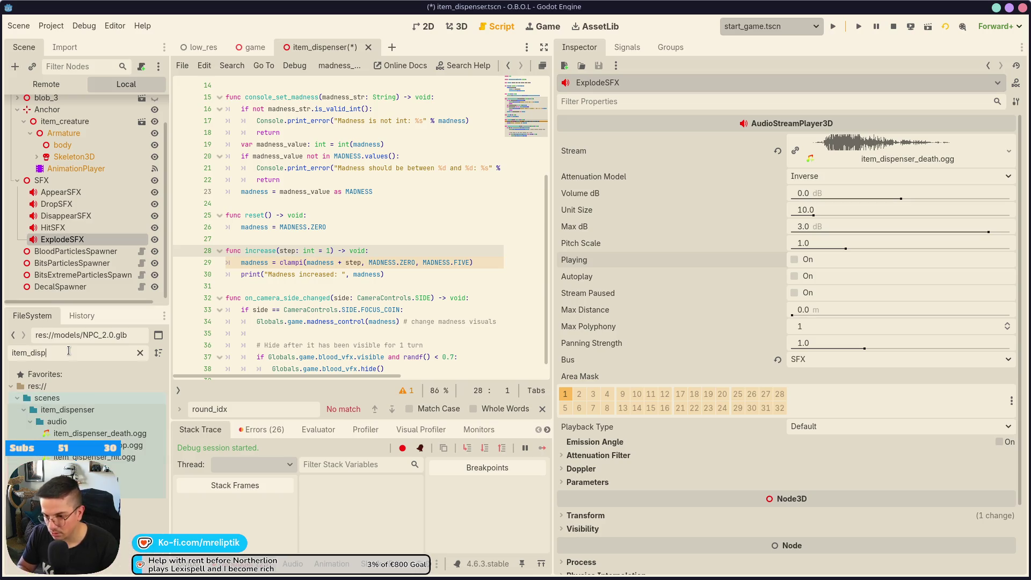
double_click(100, 433)
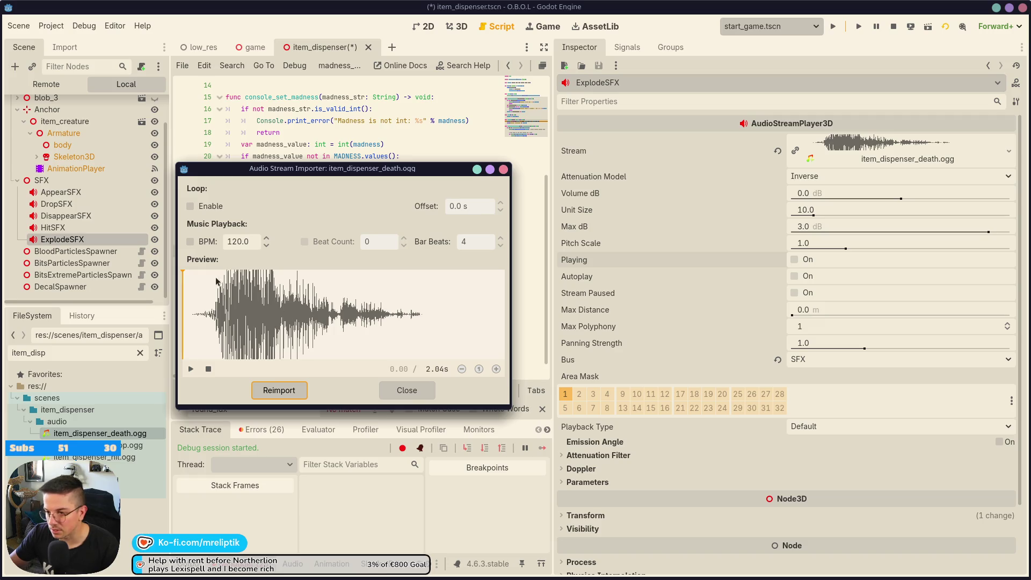
click(190, 368)
click(406, 390)
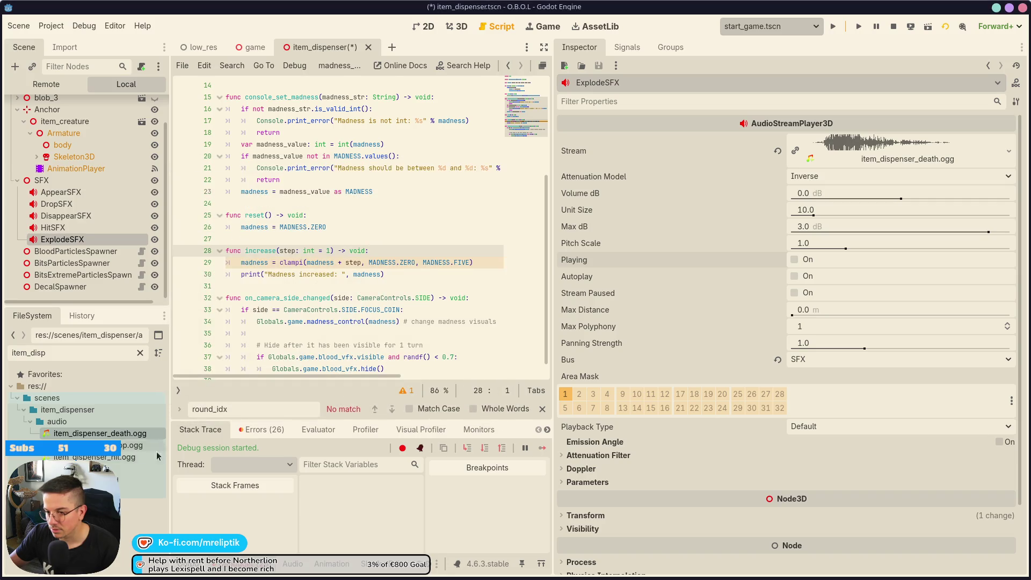
double_click(145, 445)
click(191, 369)
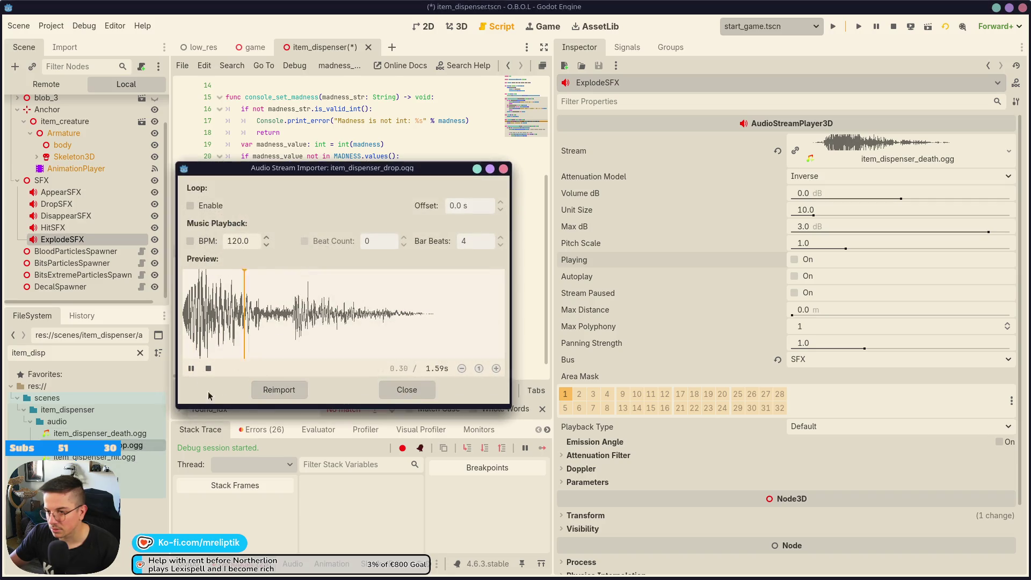
key(Escape)
double_click(99, 457)
click(191, 369)
click(406, 391)
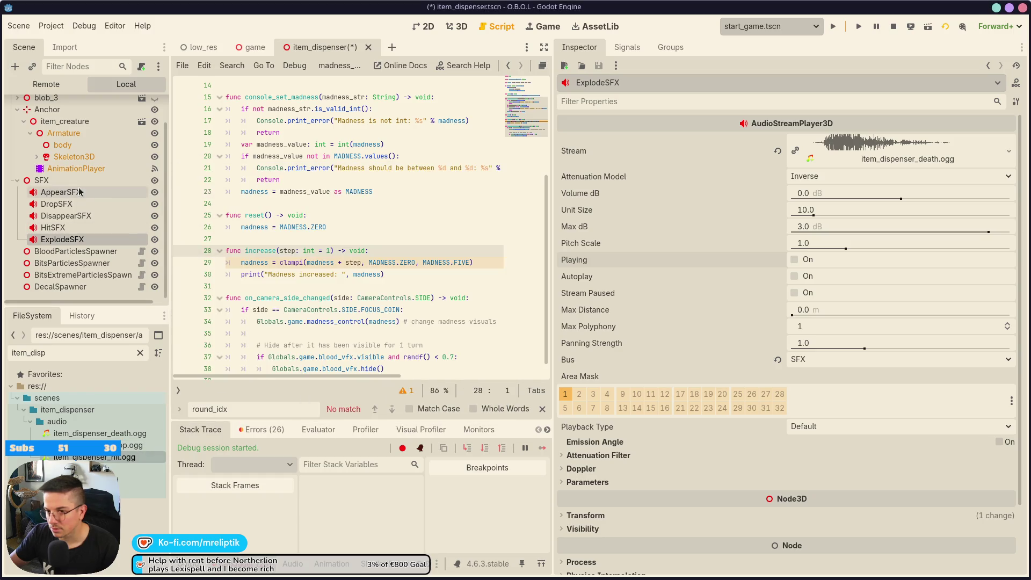
mouse_move(343, 579)
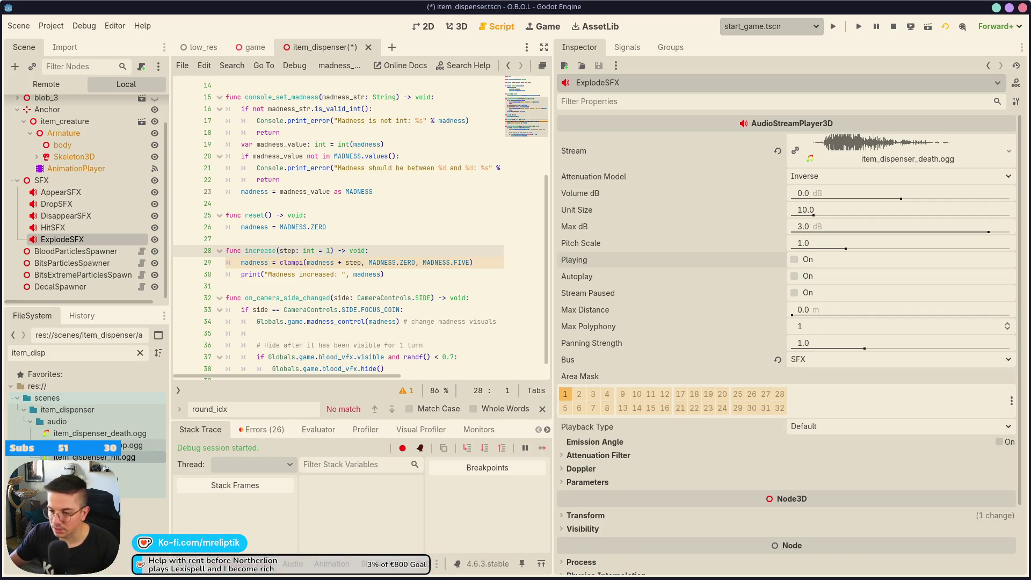
mouse_move(118, 578)
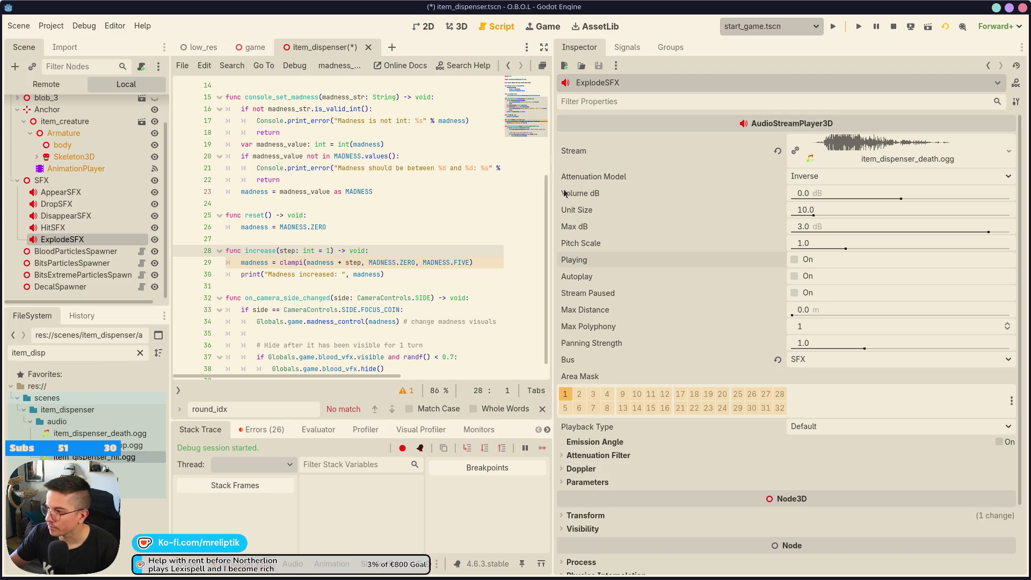
drag(552, 124, 794, 134)
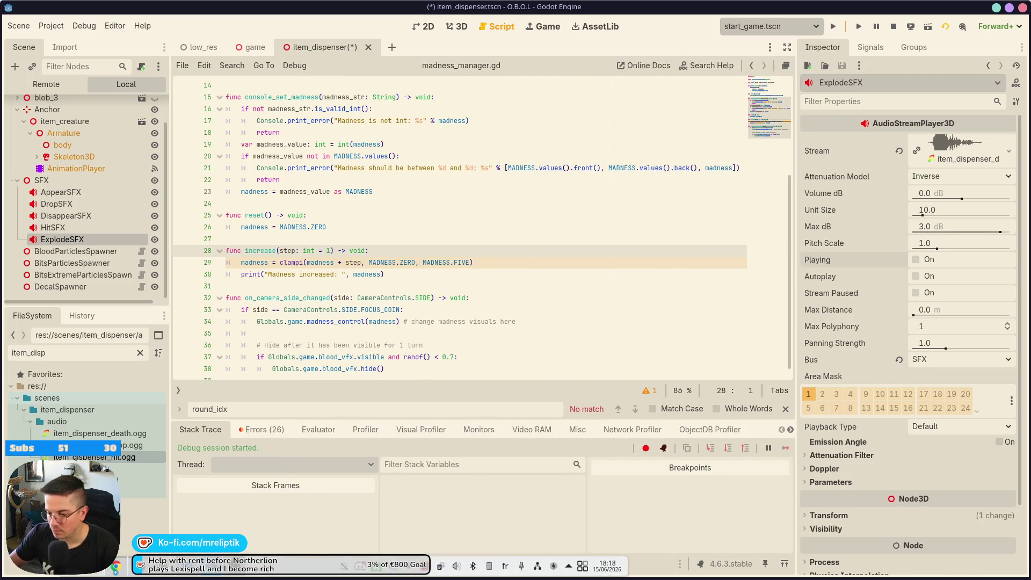
- Switch from Godot to VS Code, showing the export_presets.cfg diff
key(alt+Tab)
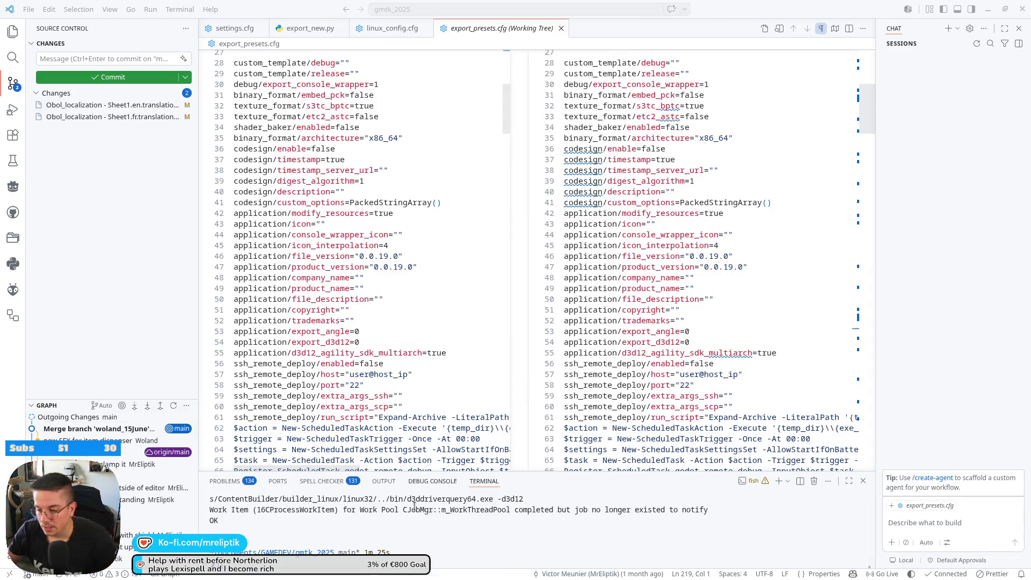
- Launch Audacity from the application launcher
mouse_move(256, 573)
key(super)
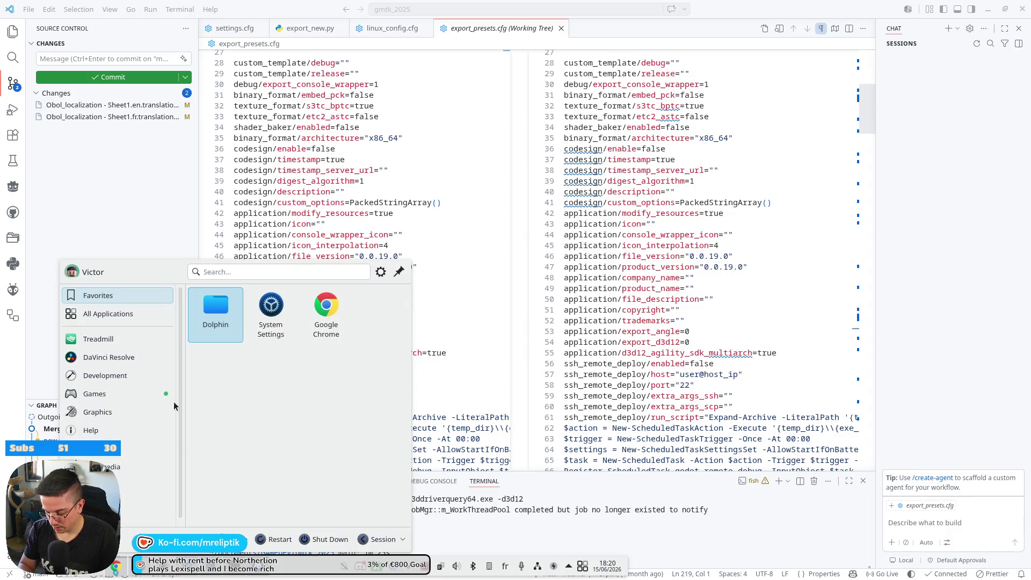
text(auda)
key(Return)
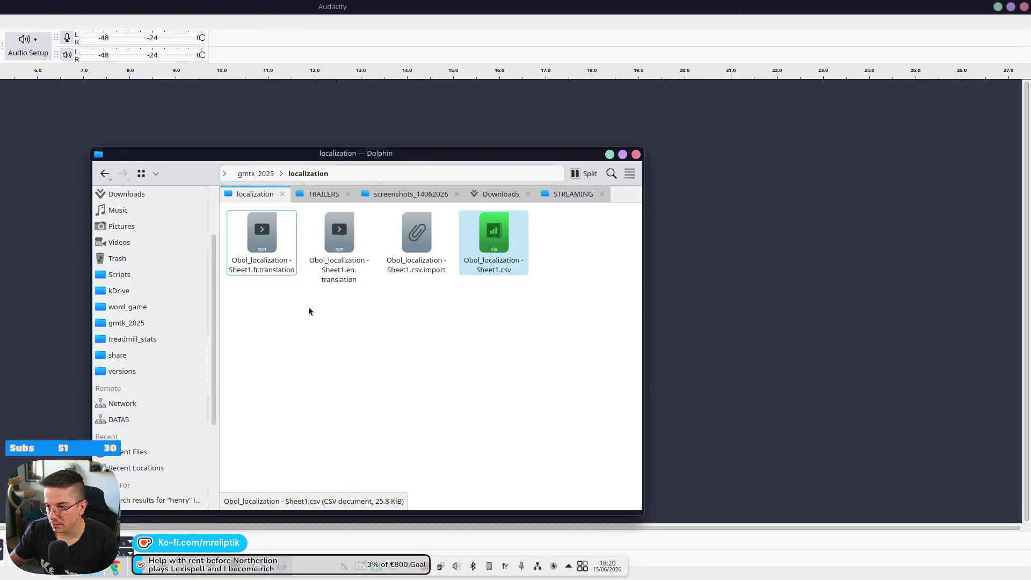
- Browse Dolphin to gmtk_2025/scenes/item_dispenser/audio and maximize the Audacity window
click(257, 173)
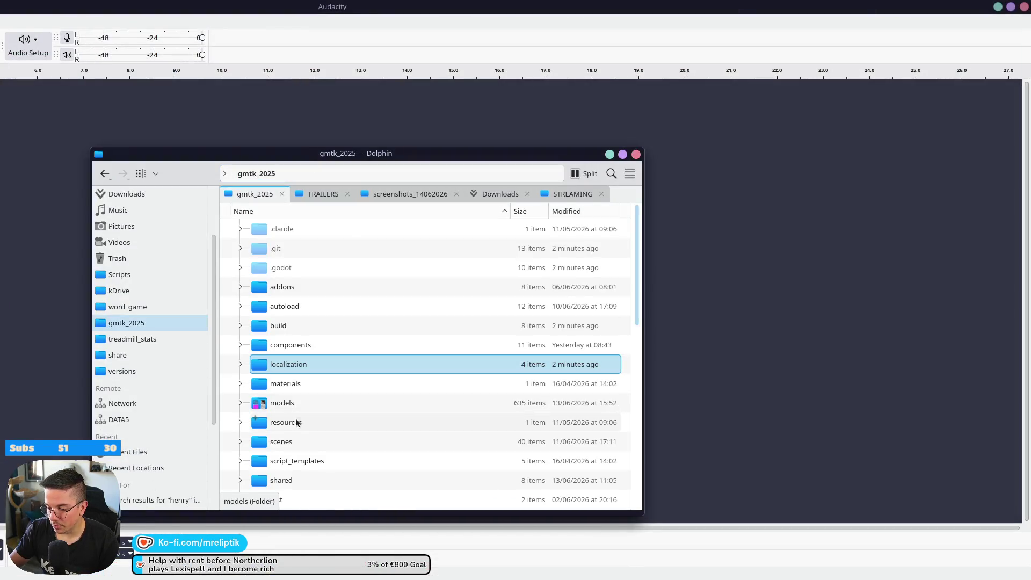
double_click(287, 442)
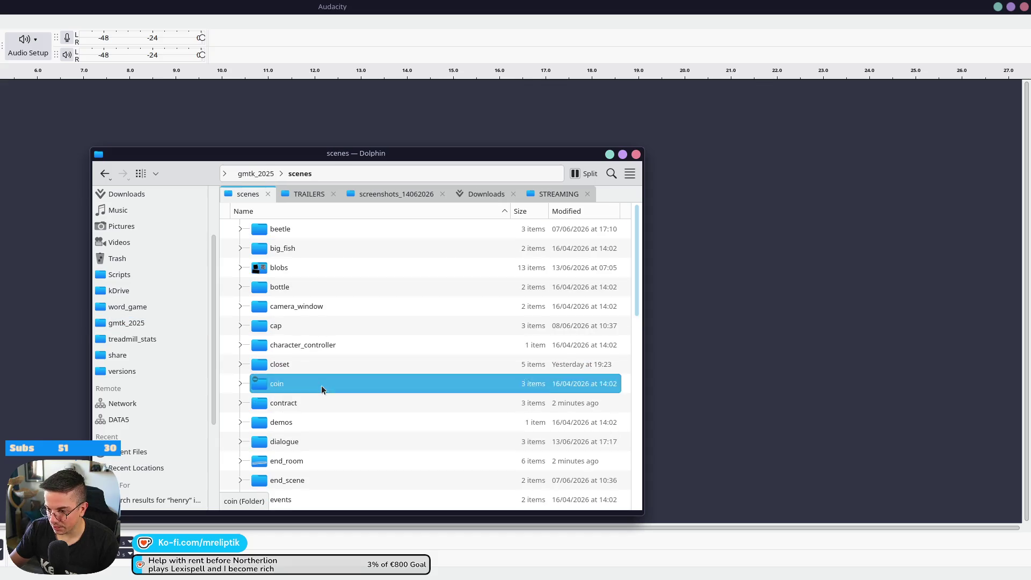
text(i)
double_click(294, 267)
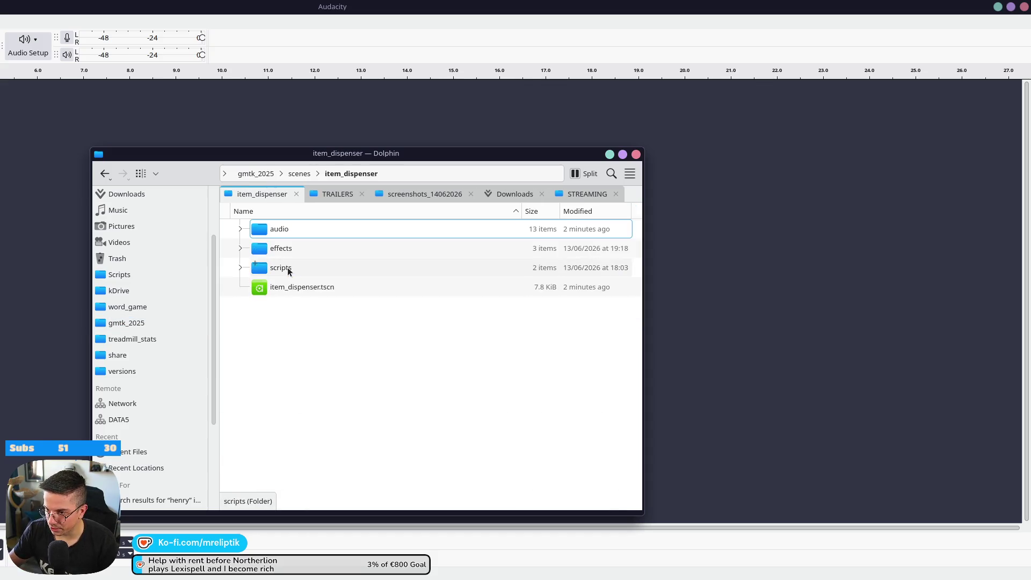
double_click(297, 229)
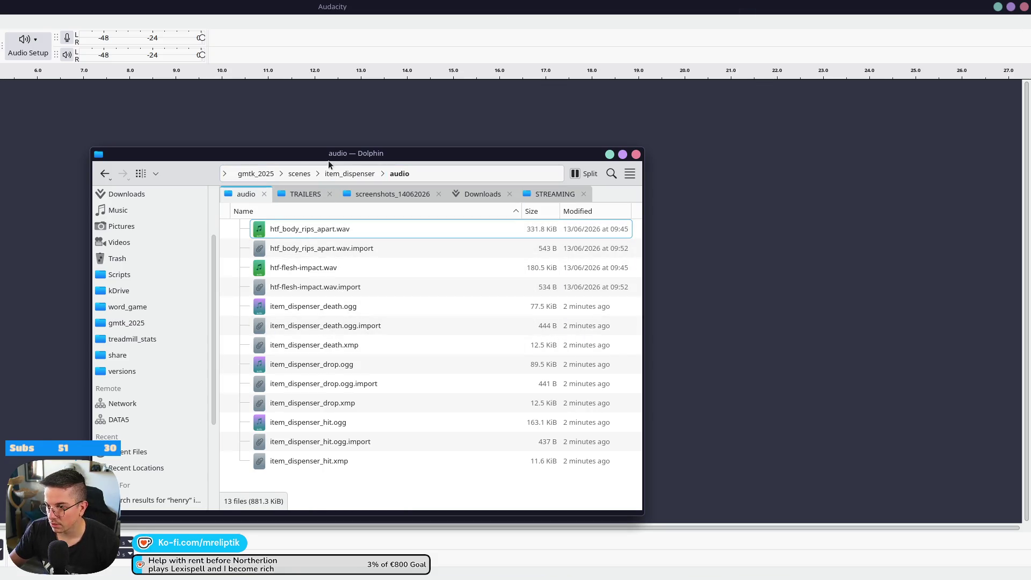
drag(330, 159, 1030, 252)
double_click(225, 15)
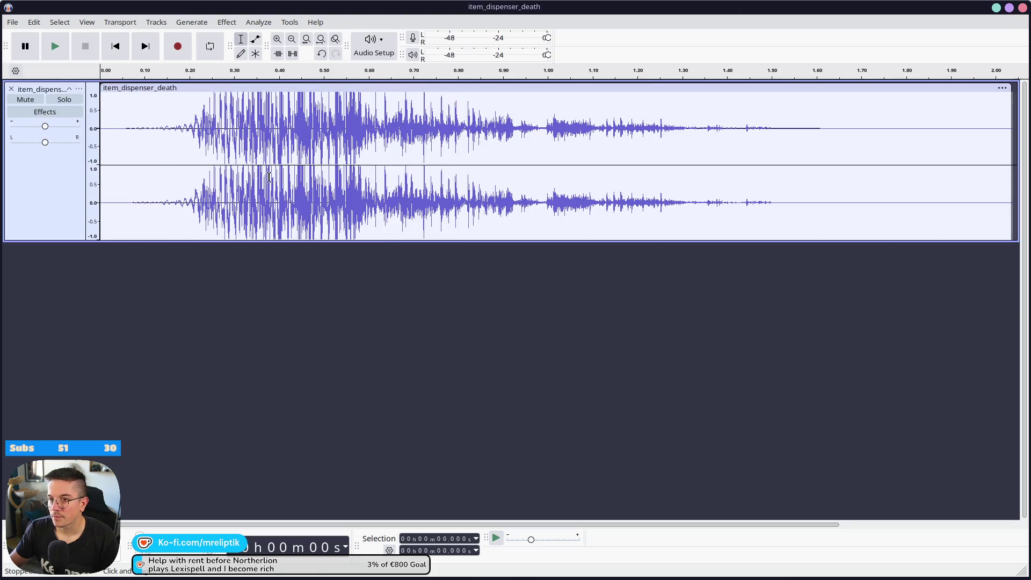
- Normalize the item_dispenser_death clip to a -5.0 dB peak and play it back
double_click(242, 129)
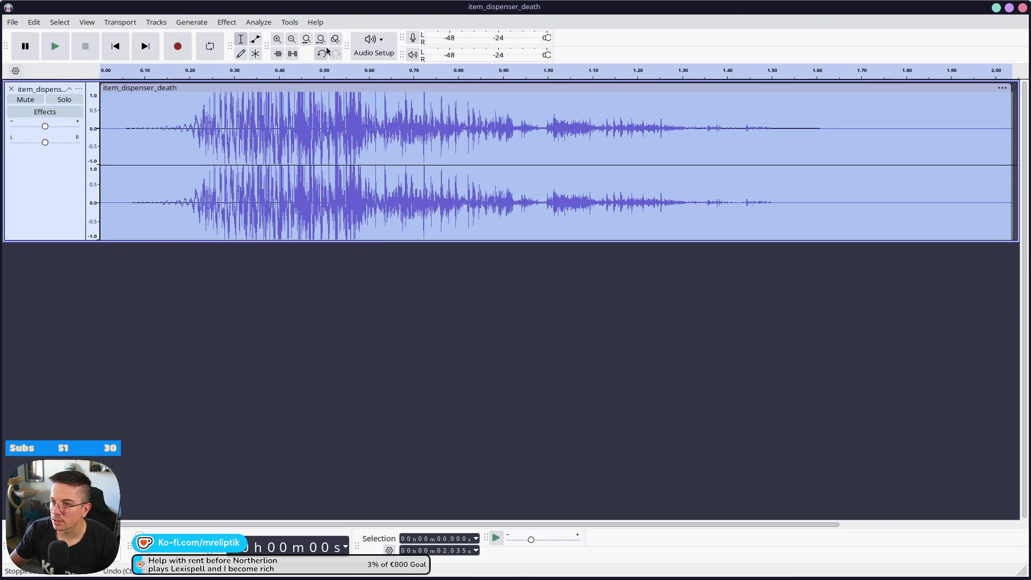
click(260, 22)
mouse_move(227, 22)
mouse_move(306, 87)
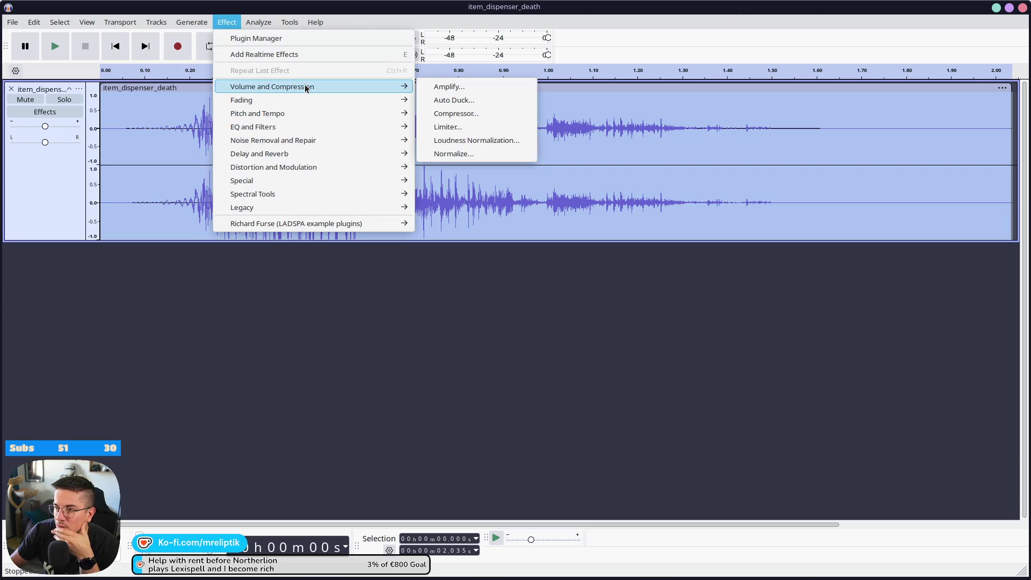
click(478, 153)
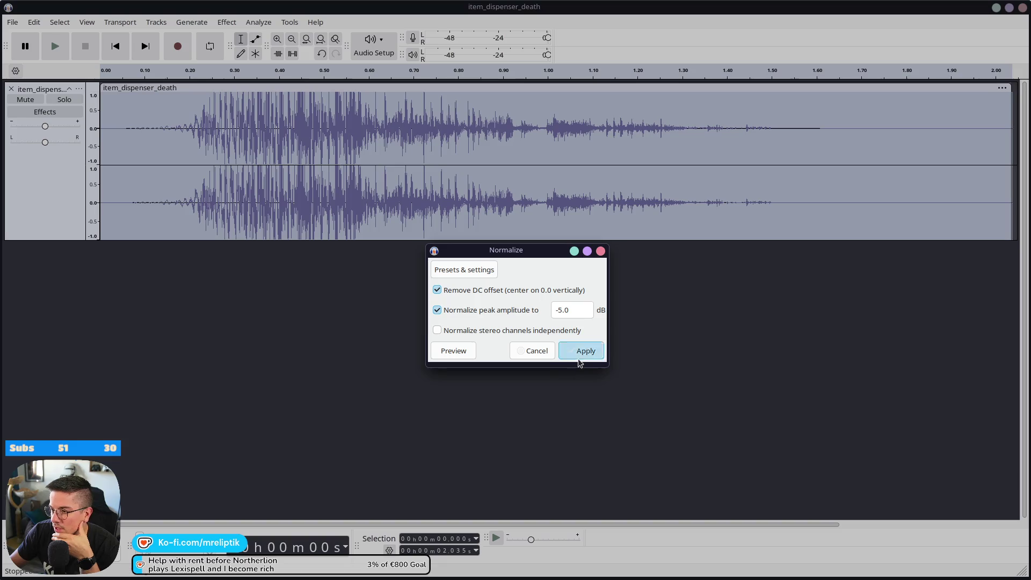
click(584, 351)
click(56, 46)
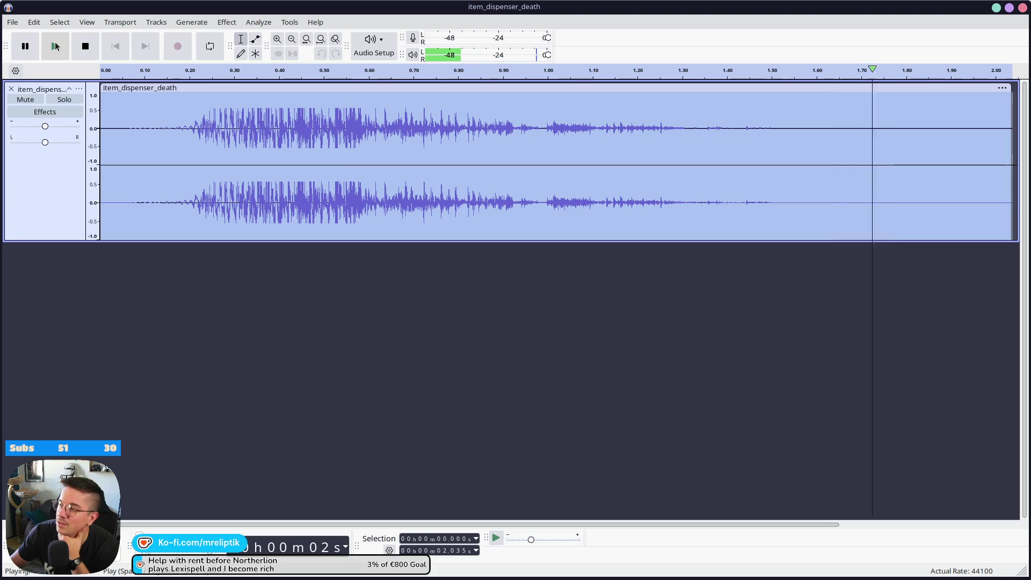
click(56, 47)
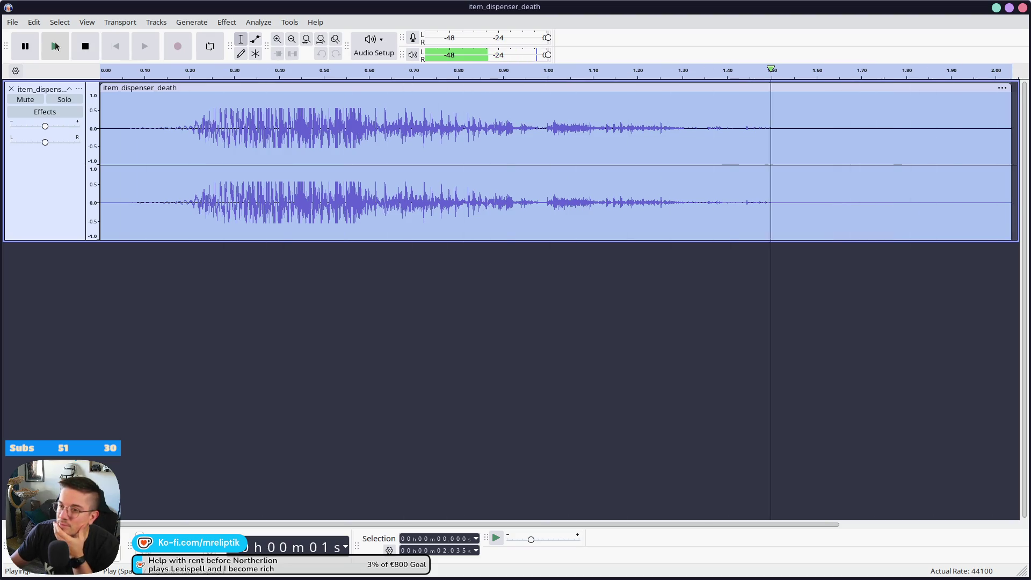
click(56, 46)
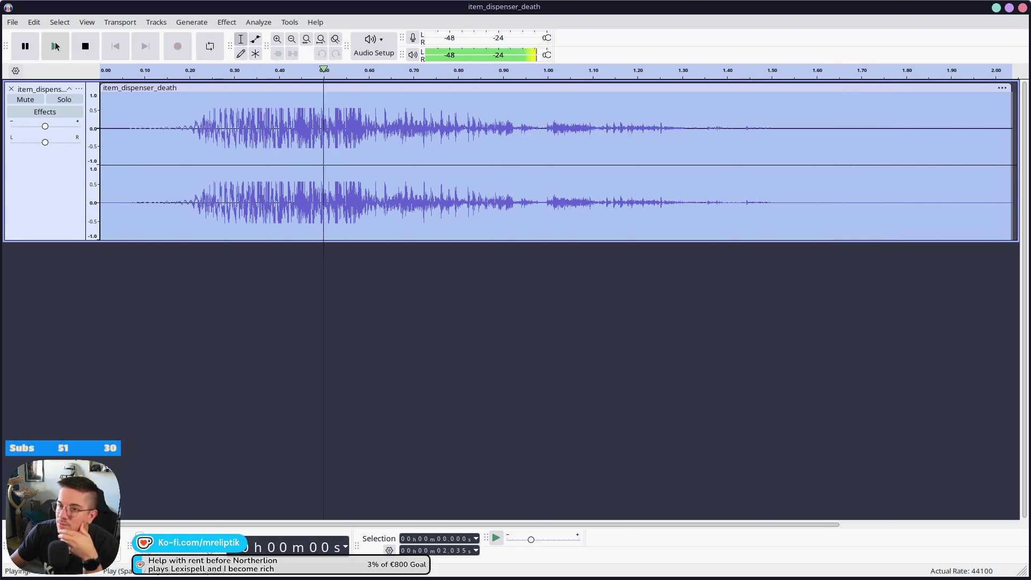
- Export the clip as item_dispenser_death.ogg and remove its track
click(12, 22)
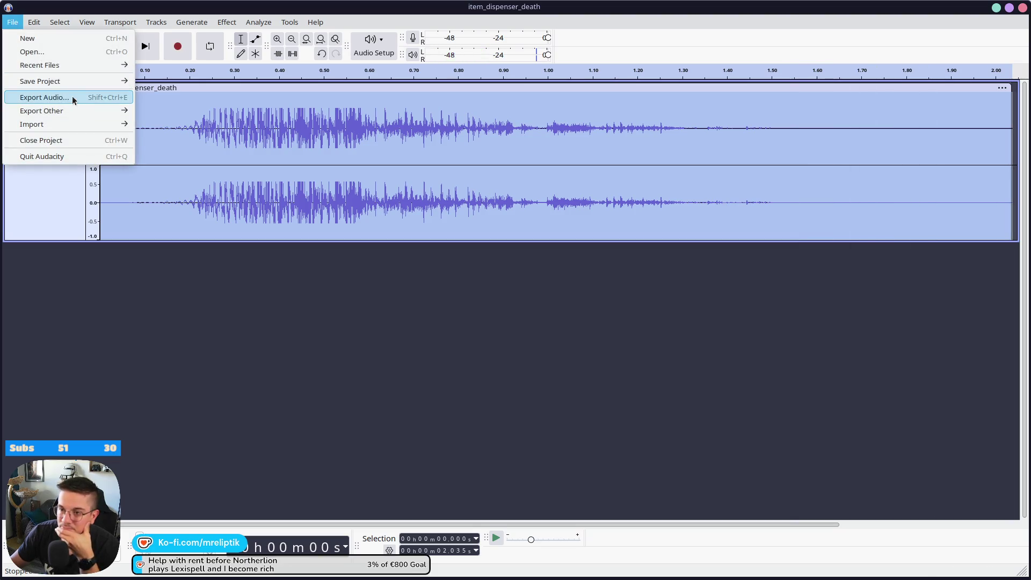
click(72, 97)
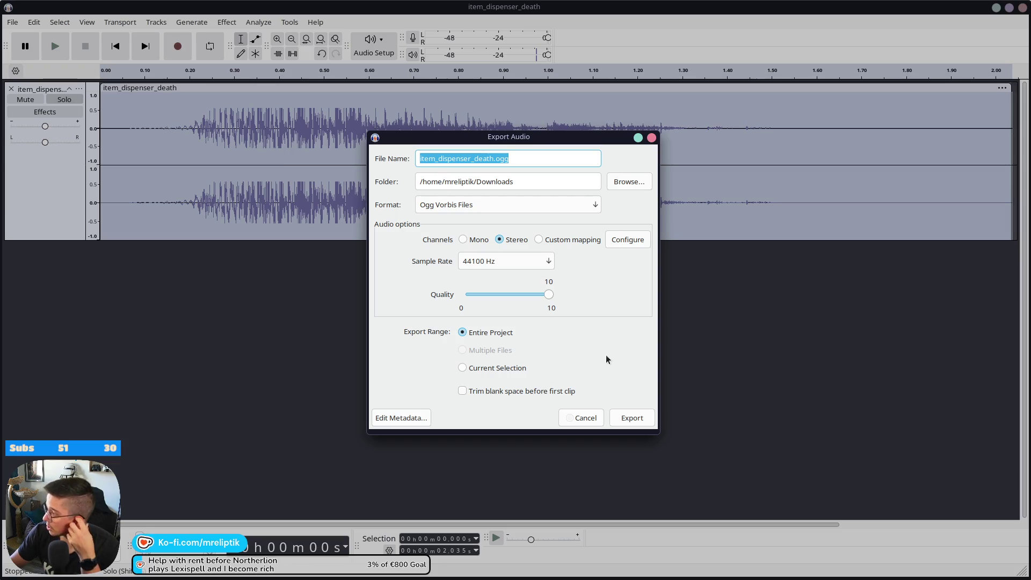
click(634, 425)
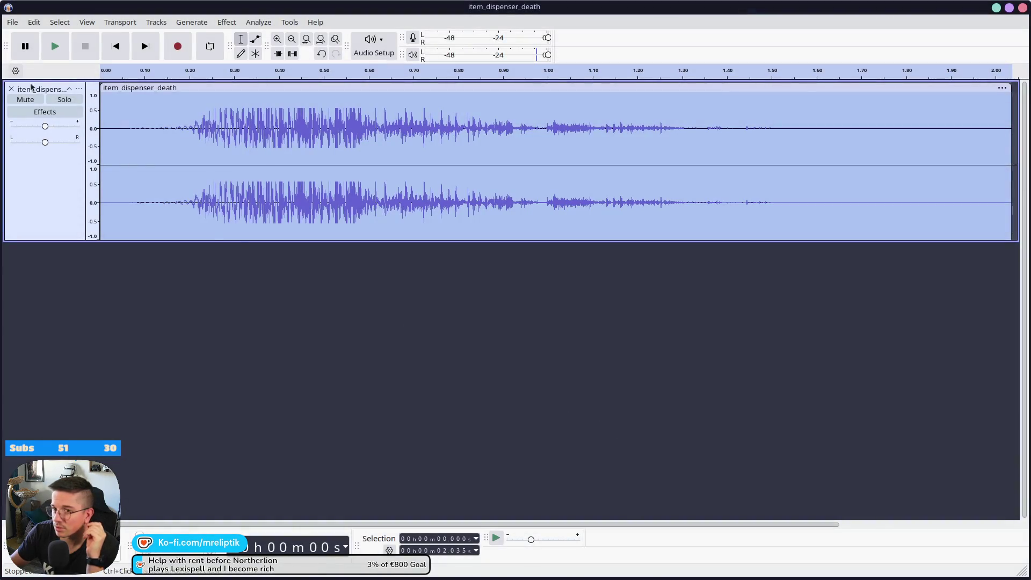
click(11, 89)
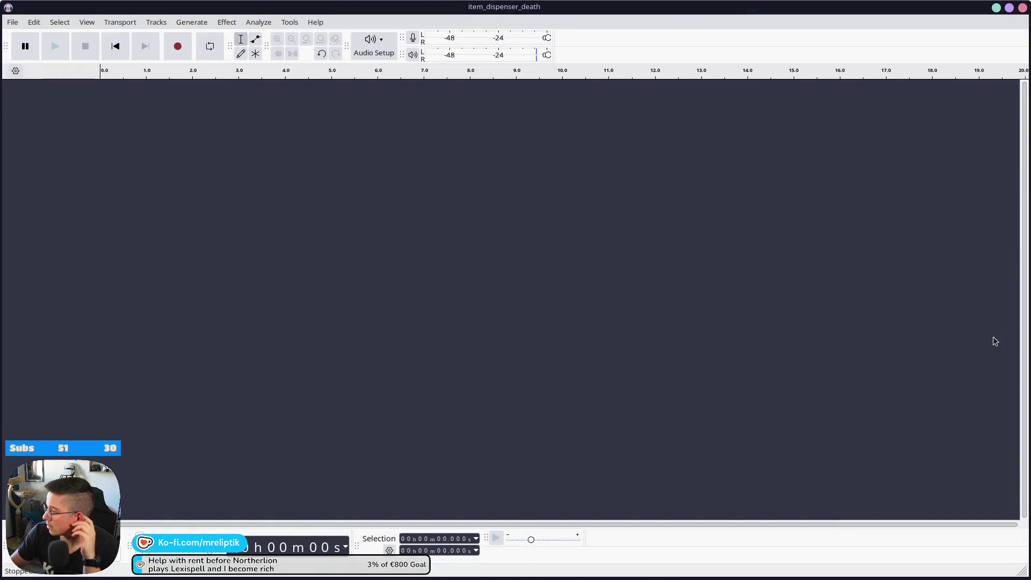
- Import item_dispenser_drop and normalize it to a -5.0 dB peak
drag(1030, 322, 396, 224)
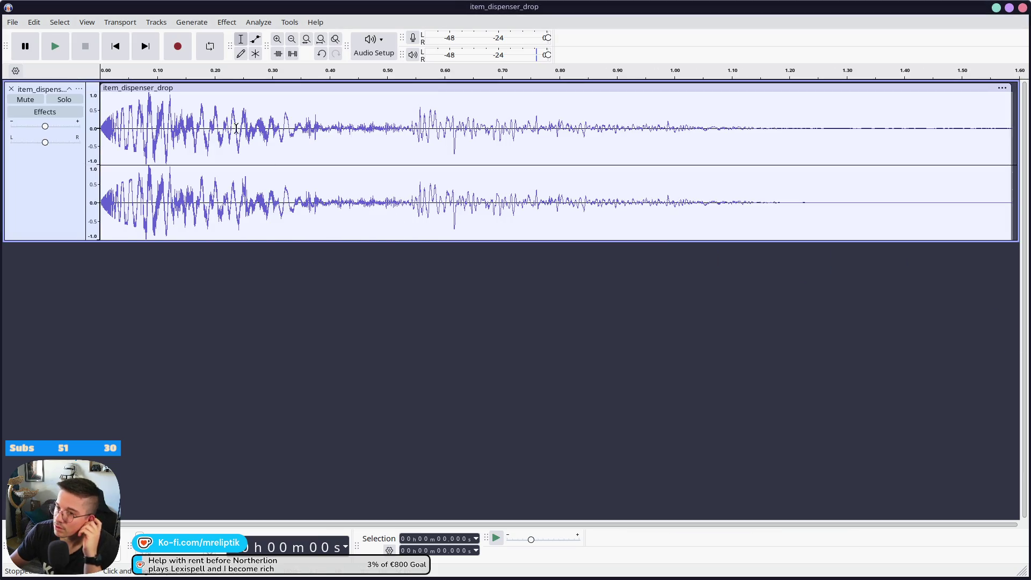
key(ctrl+a)
click(228, 21)
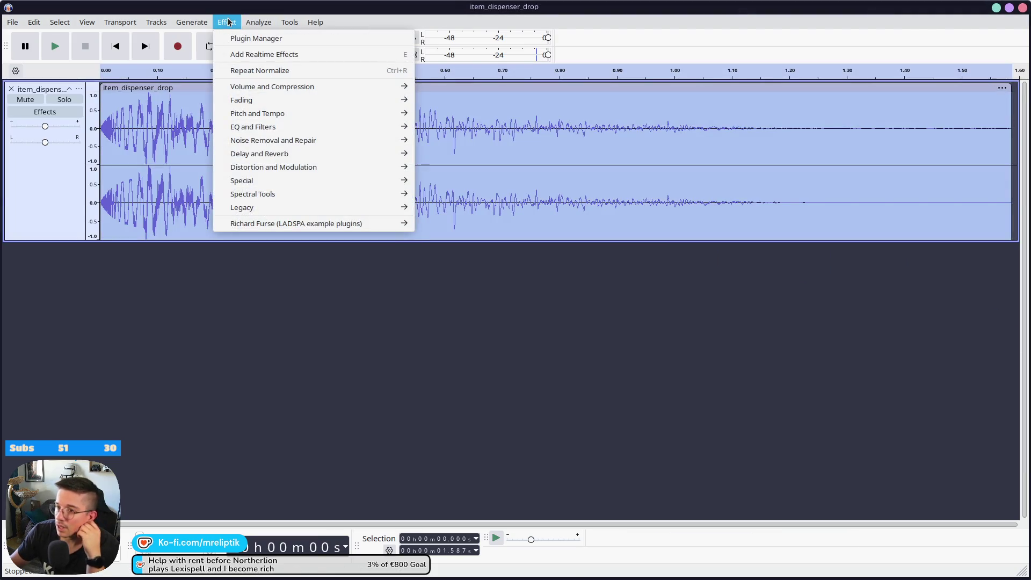
mouse_move(317, 89)
click(483, 154)
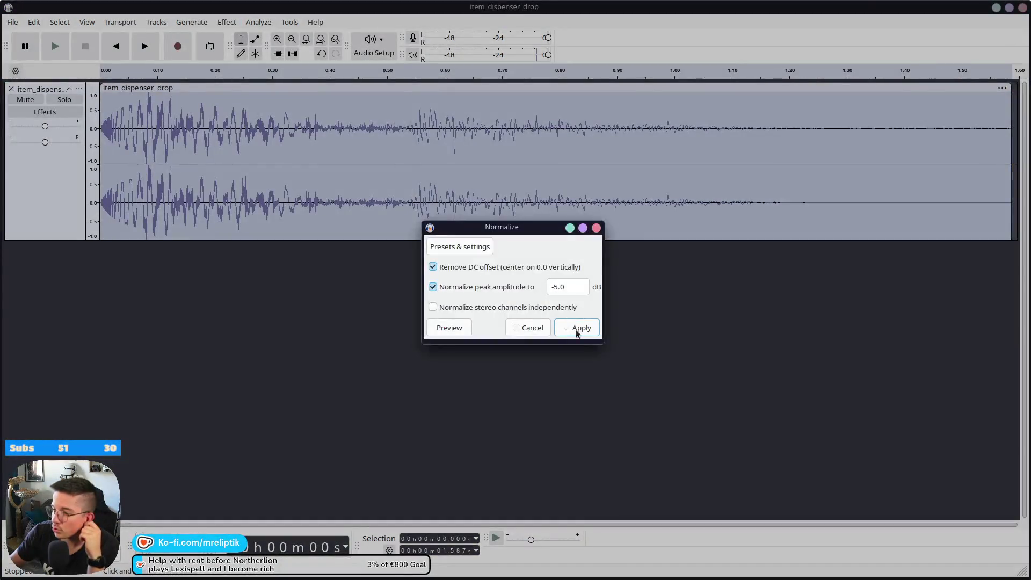
click(578, 333)
- Export the drop sound as an Ogg file and remove its track
click(13, 22)
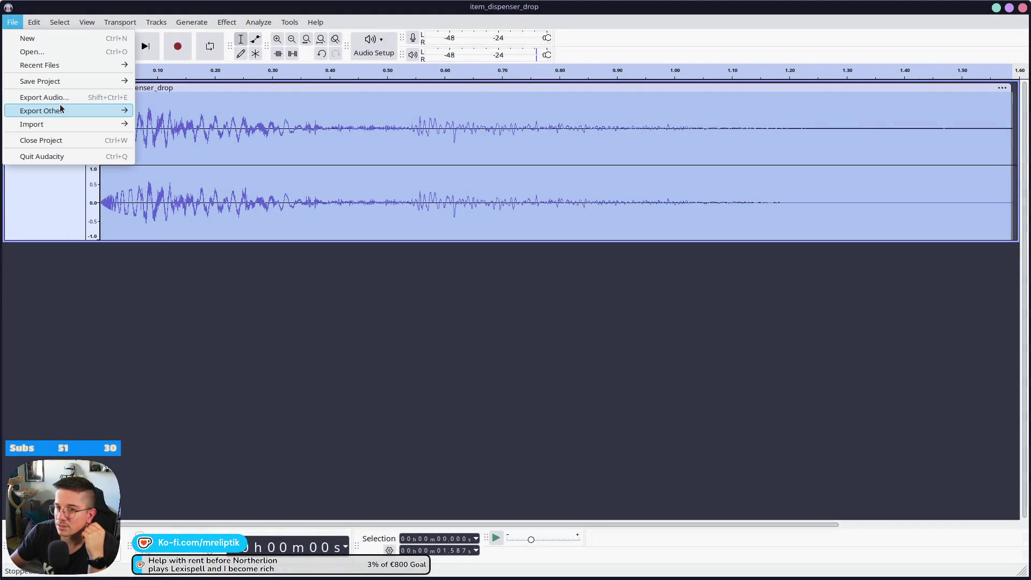
click(59, 104)
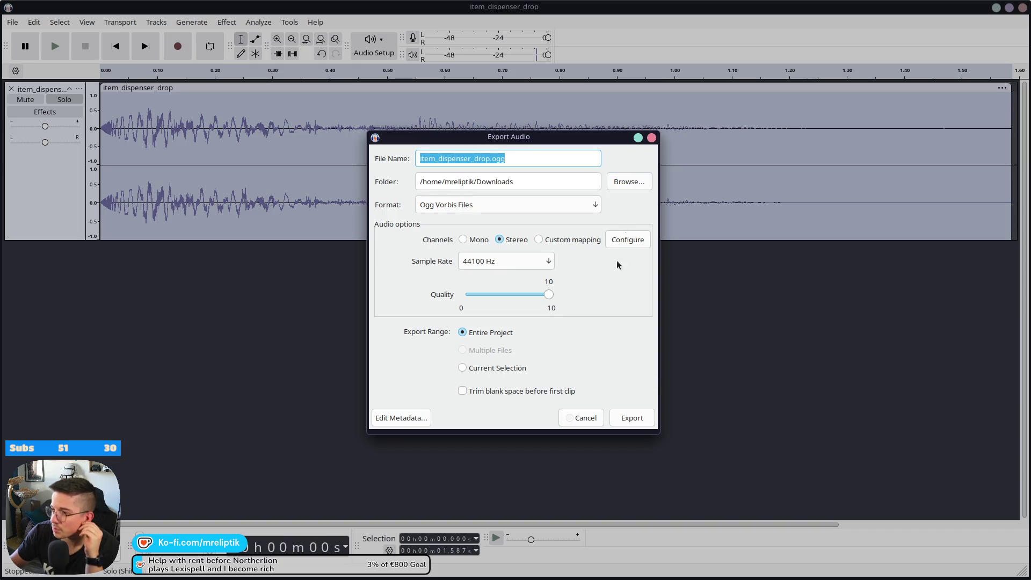
click(631, 419)
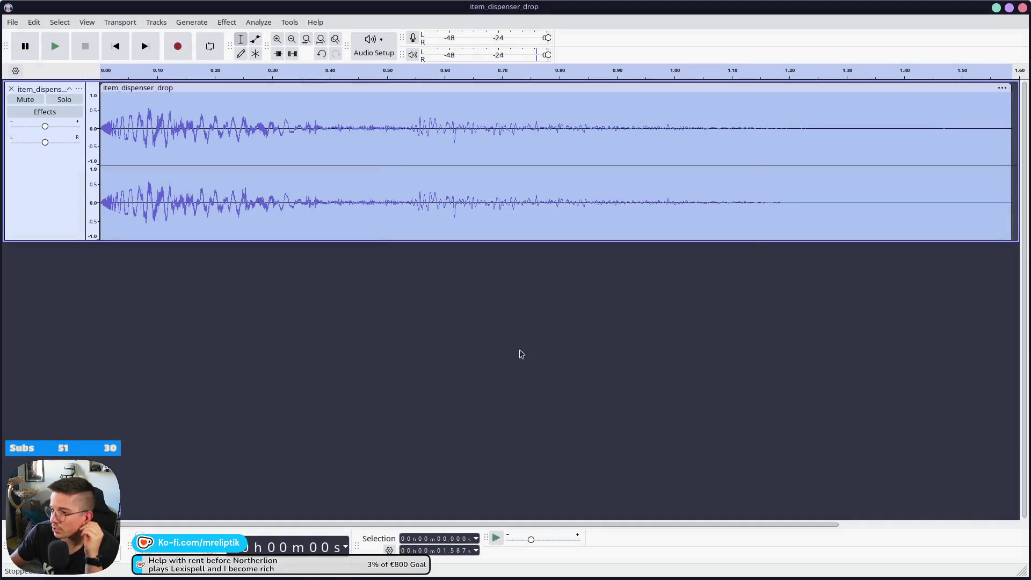
click(12, 89)
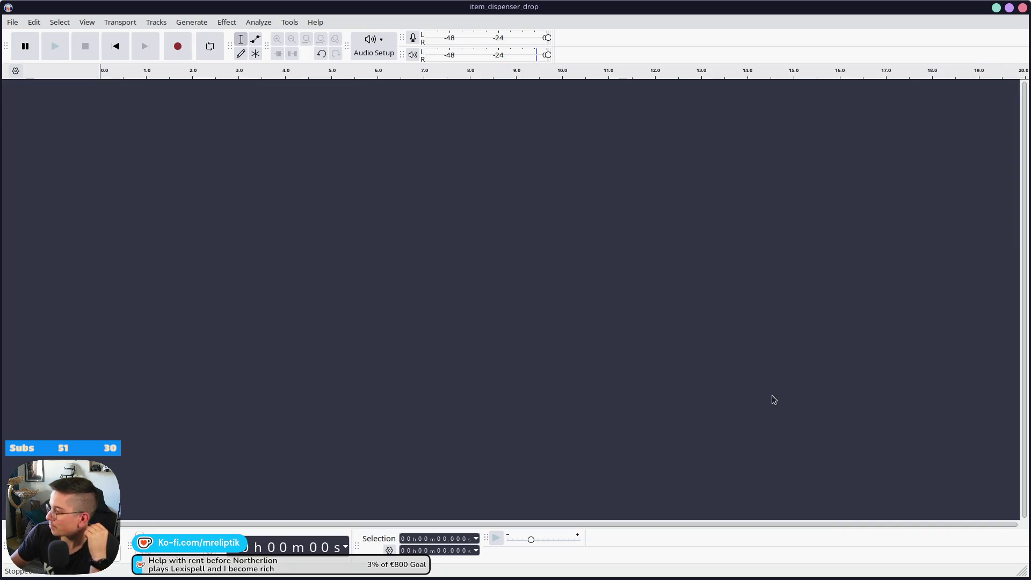
- Import item_dispenser_hit and normalize it to a -5.0 dB peak
drag(770, 395, 517, 314)
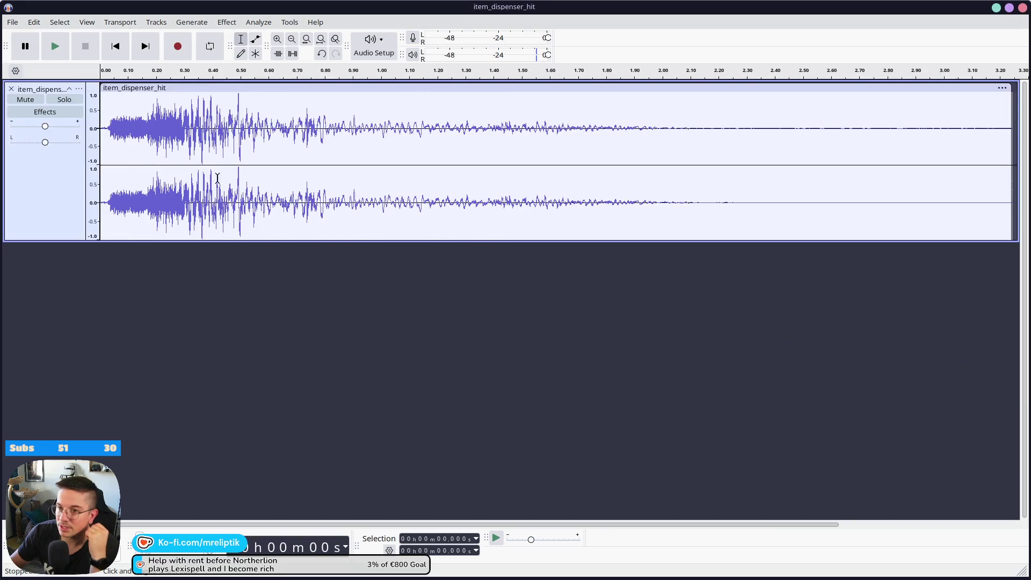
click(231, 22)
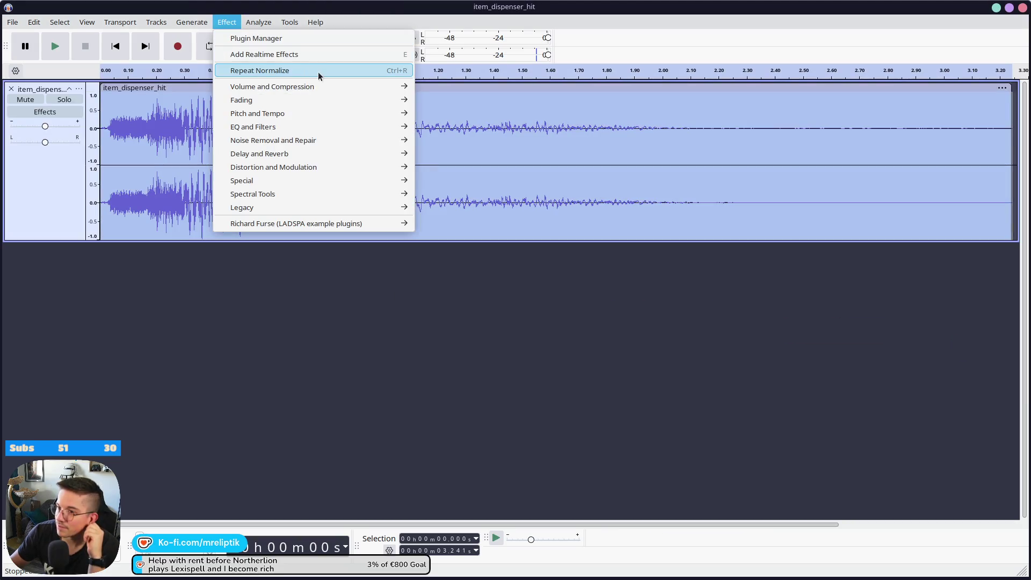
mouse_move(320, 86)
click(445, 153)
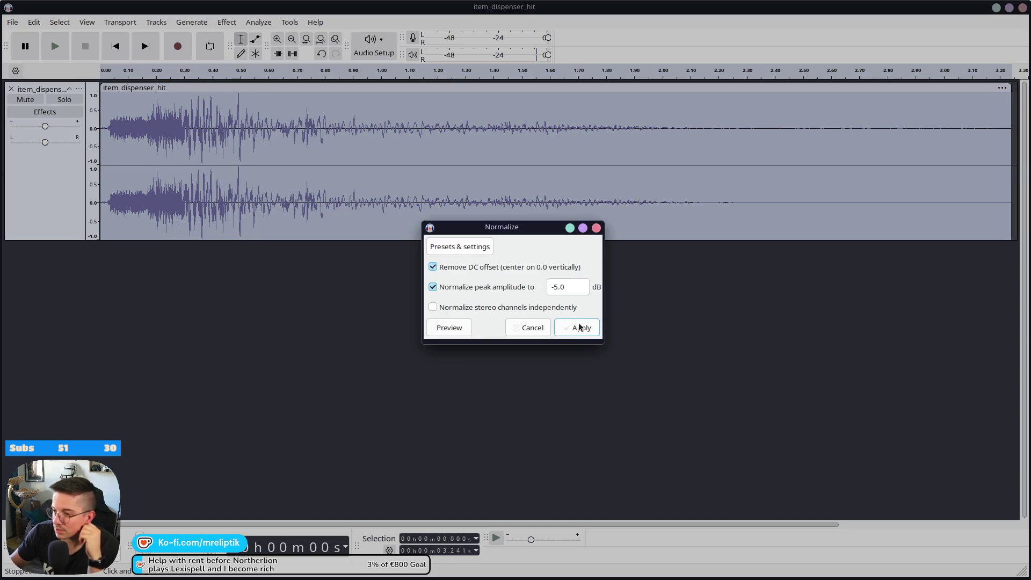
click(579, 327)
- Export the hit sound as an Ogg file
click(11, 22)
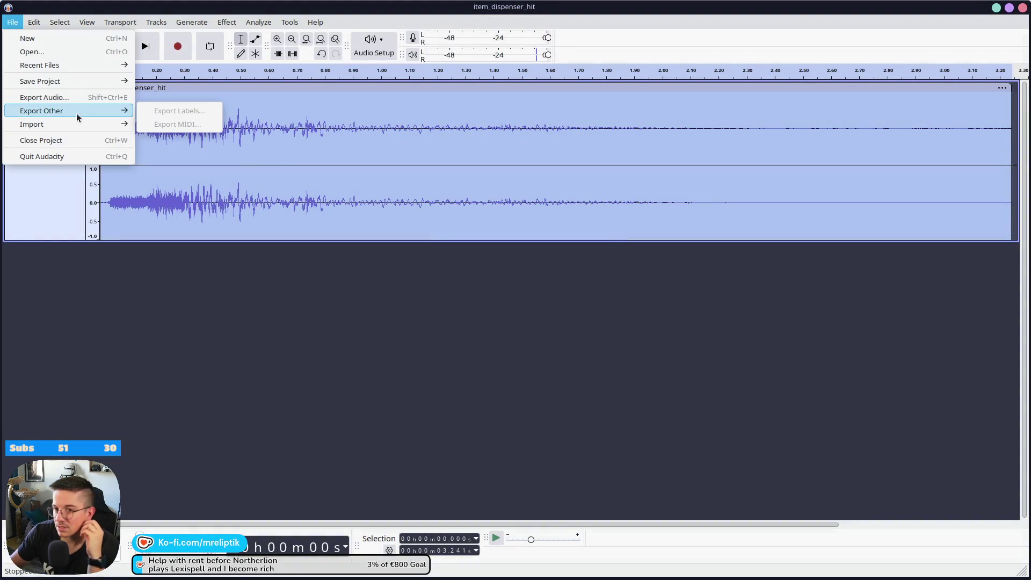
click(72, 97)
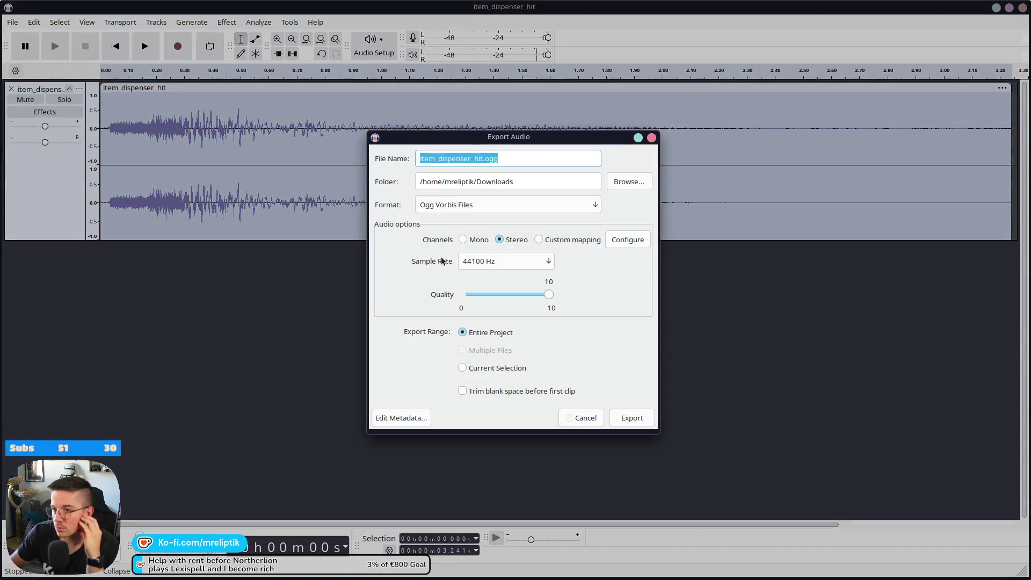
click(632, 418)
- Copy the three exported Ogg files from Downloads over the audio folder's originals, then close Audacity unsaved
key(alt+Tab)
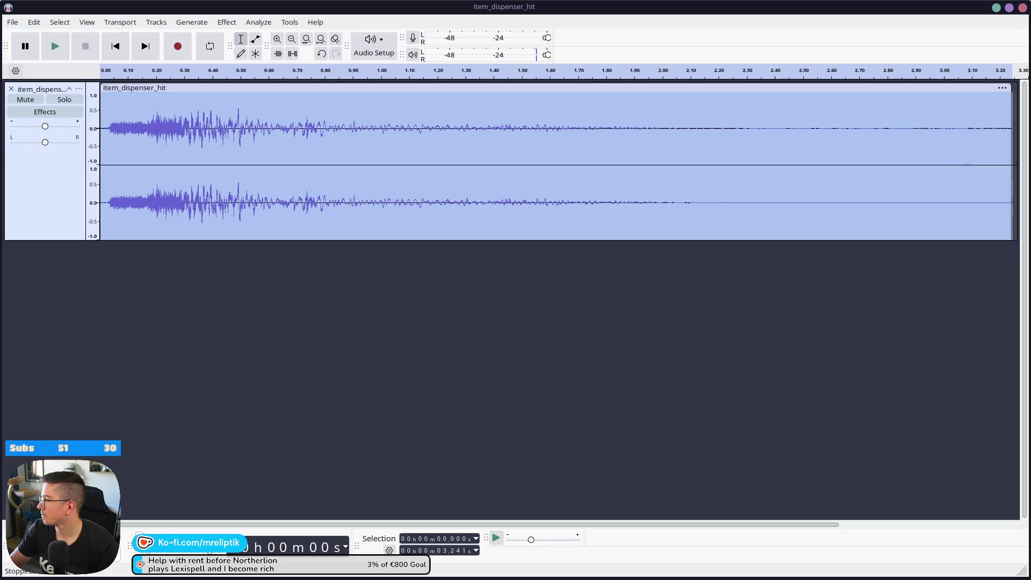
click(466, 207)
drag(347, 245, 298, 281)
click(232, 205)
mouse_move(244, 237)
mouse_down()
mouse_move(392, 483)
mouse_move(372, 495)
mouse_up()
click(412, 427)
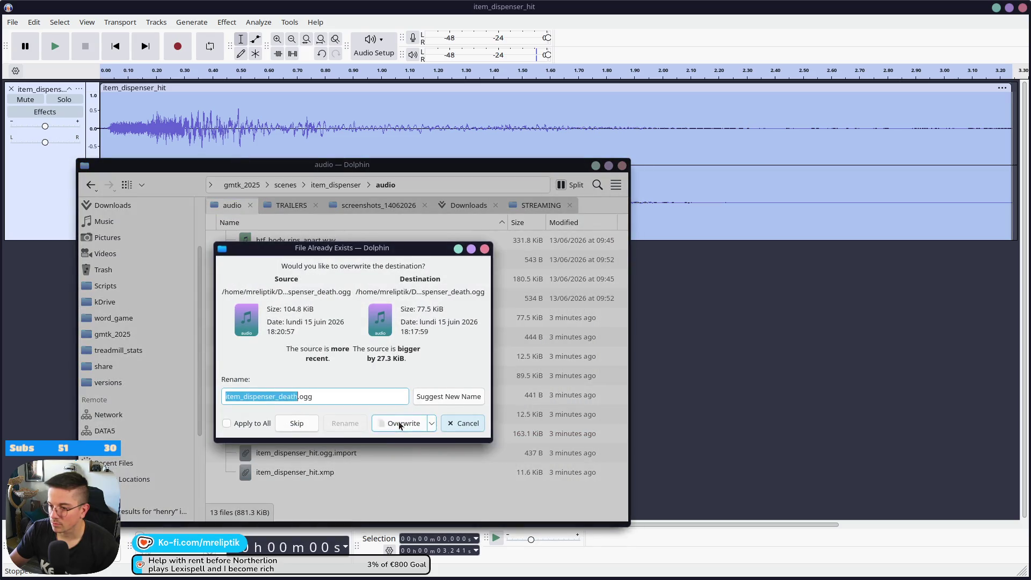
click(404, 424)
click(1023, 9)
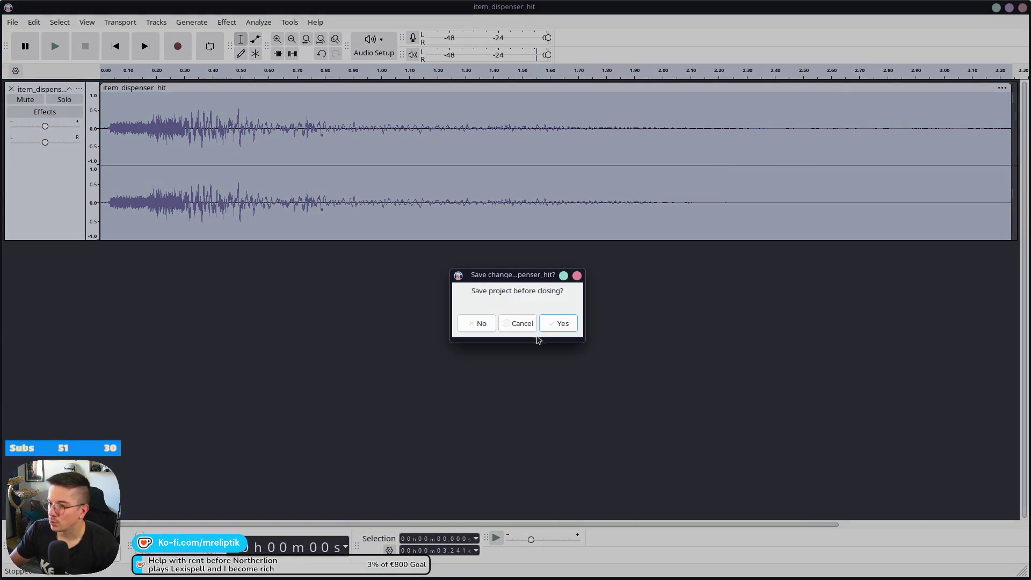
click(475, 326)
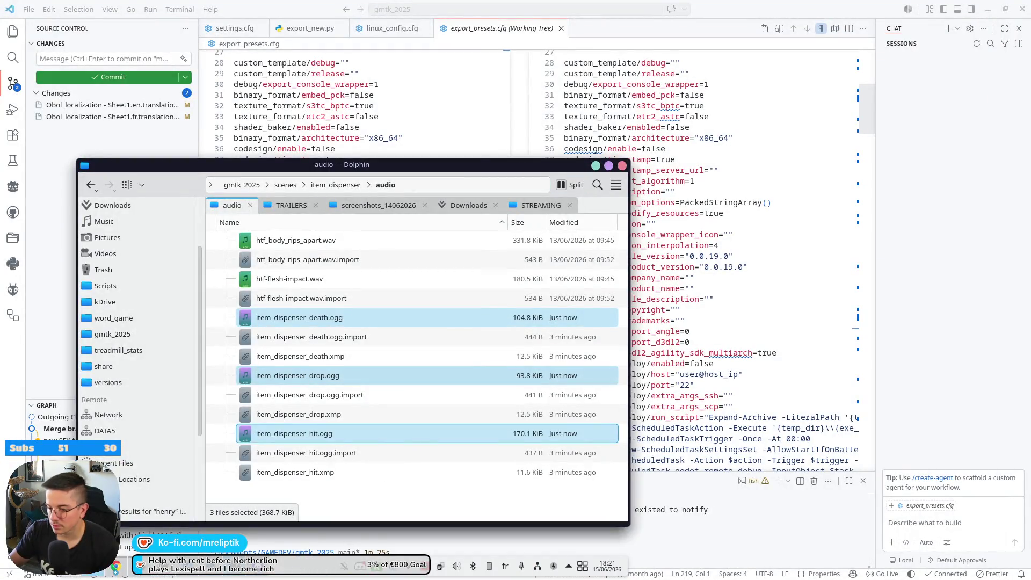
- Reimport the death, drop and hit item_dispenser Ogg sounds in Godot
click(210, 569)
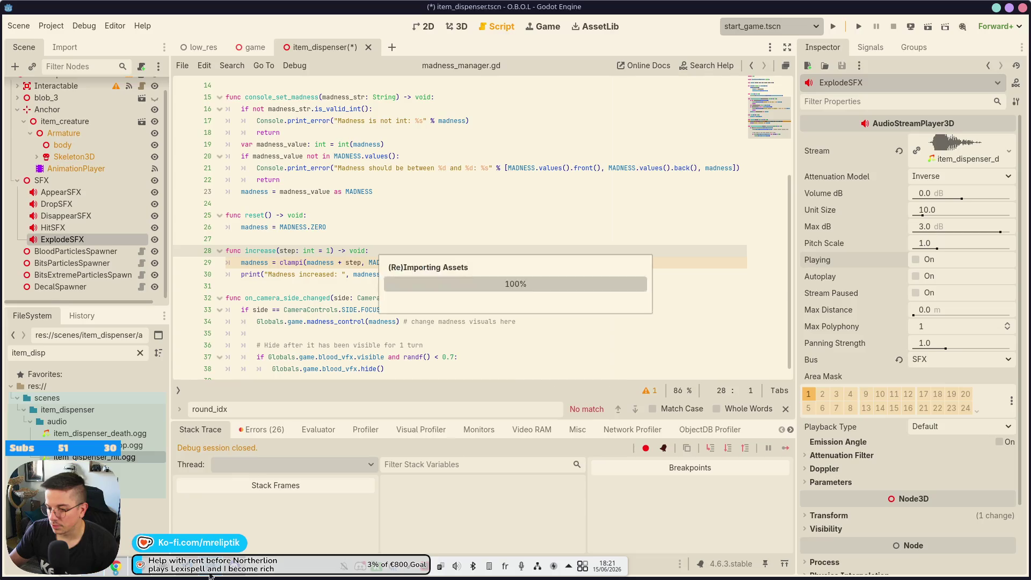
click(75, 433)
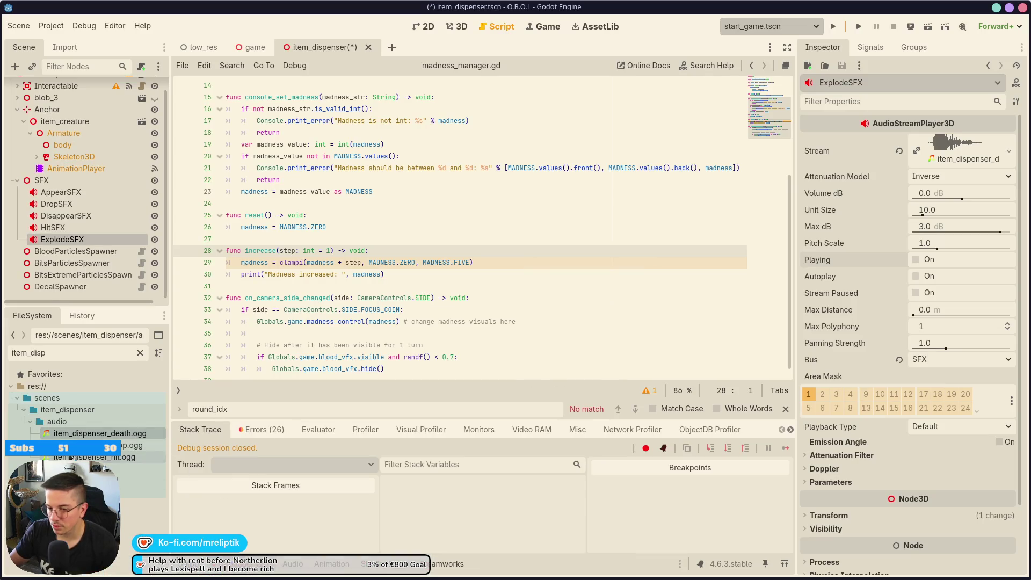
shift+click(80, 457)
click(64, 47)
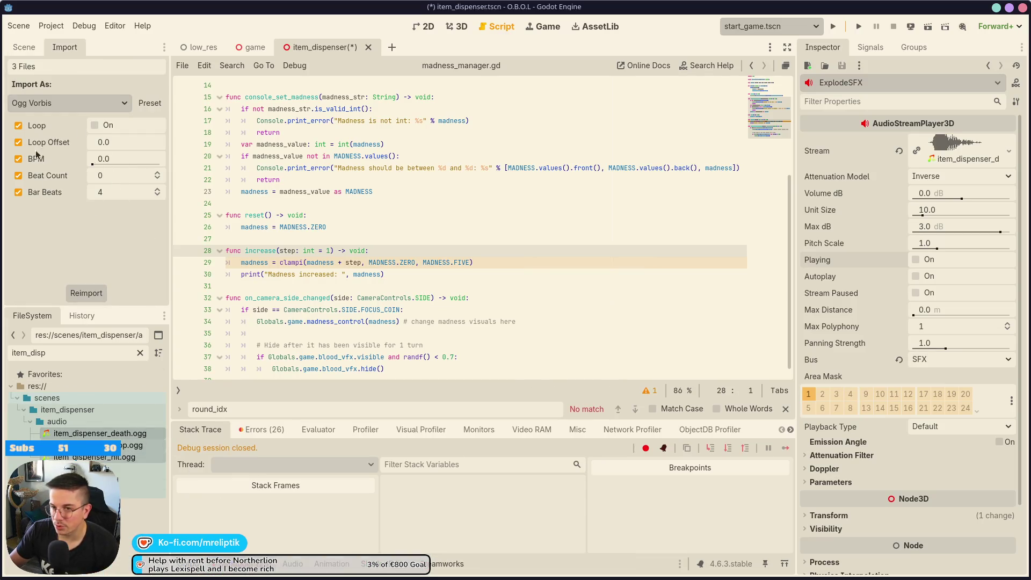
click(86, 292)
- Save the item_dispenser scene and inspect the DisappearSFX and DropSFX nodes
click(24, 46)
key(ctrl+s)
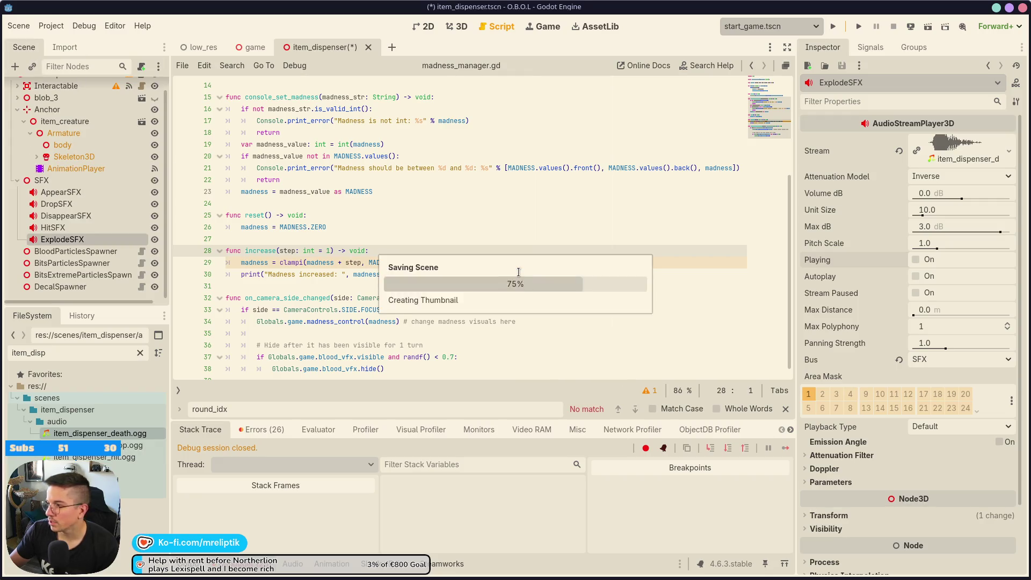
click(64, 215)
click(62, 203)
click(62, 204)
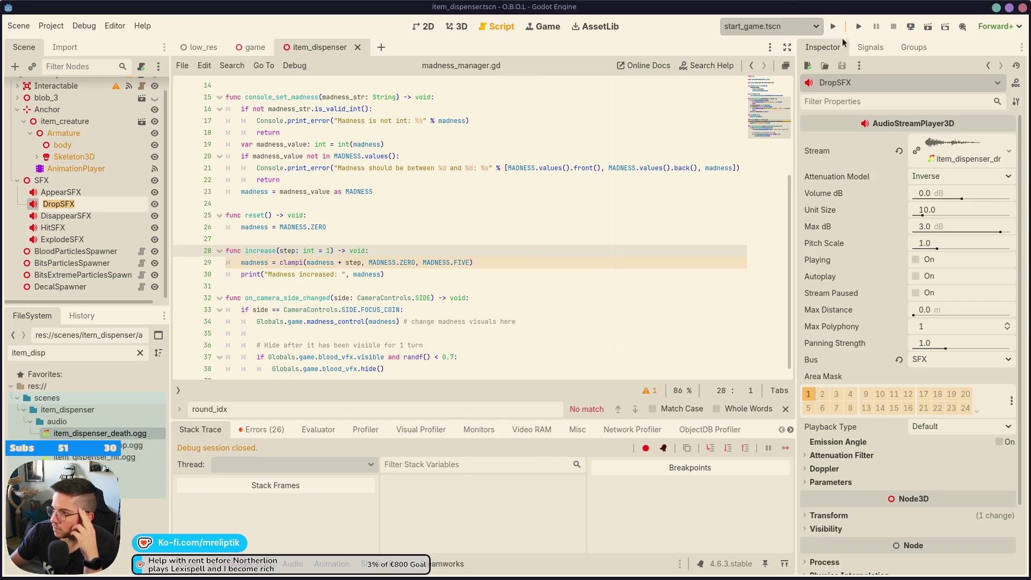
key(Escape)
key(alt+o)
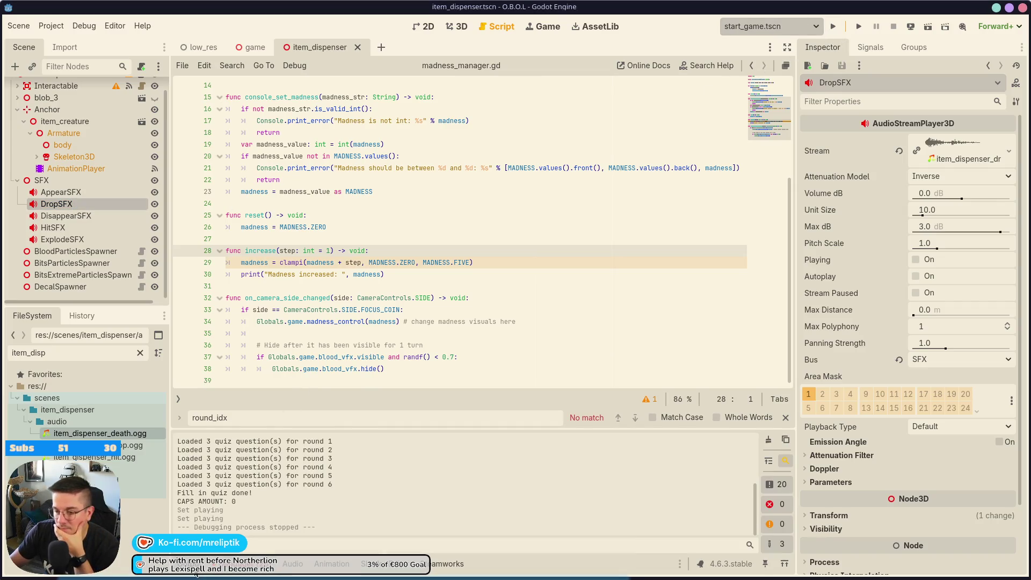
- Hide the output panel, fold the Anchor branch and select the ItemDispenser root node
key(alt+o)
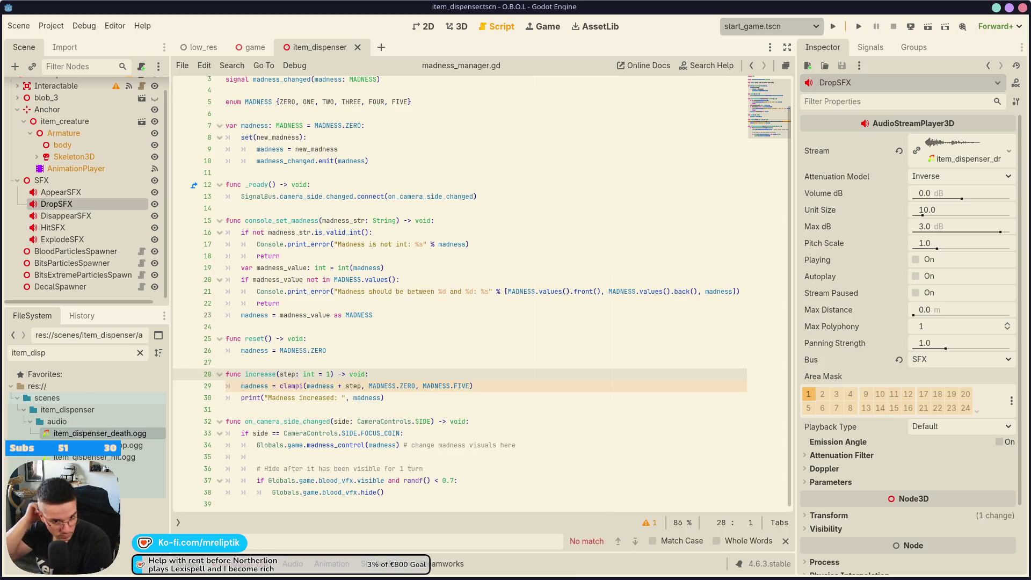
scroll(81, 113, up, 1)
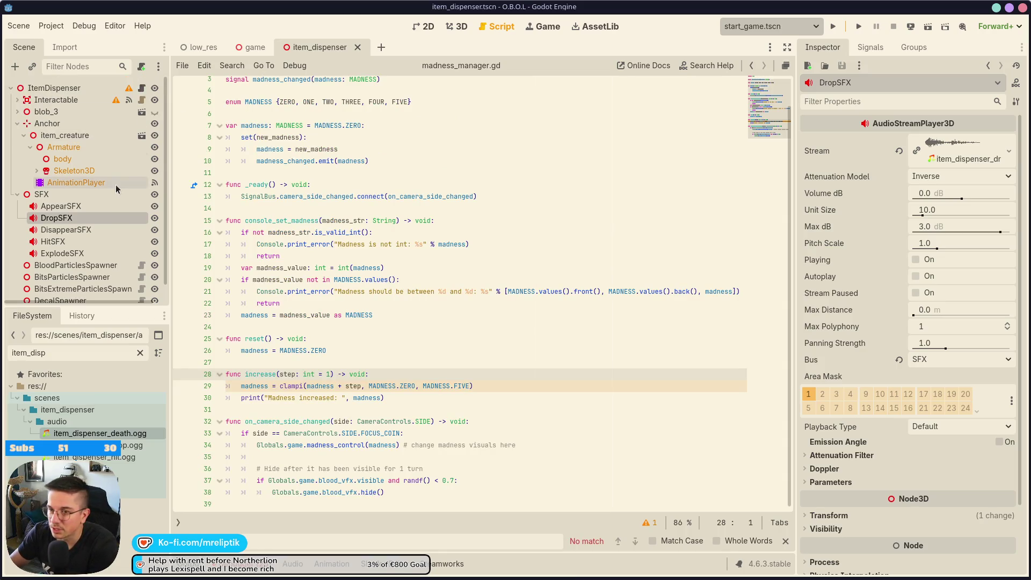
click(14, 126)
click(51, 88)
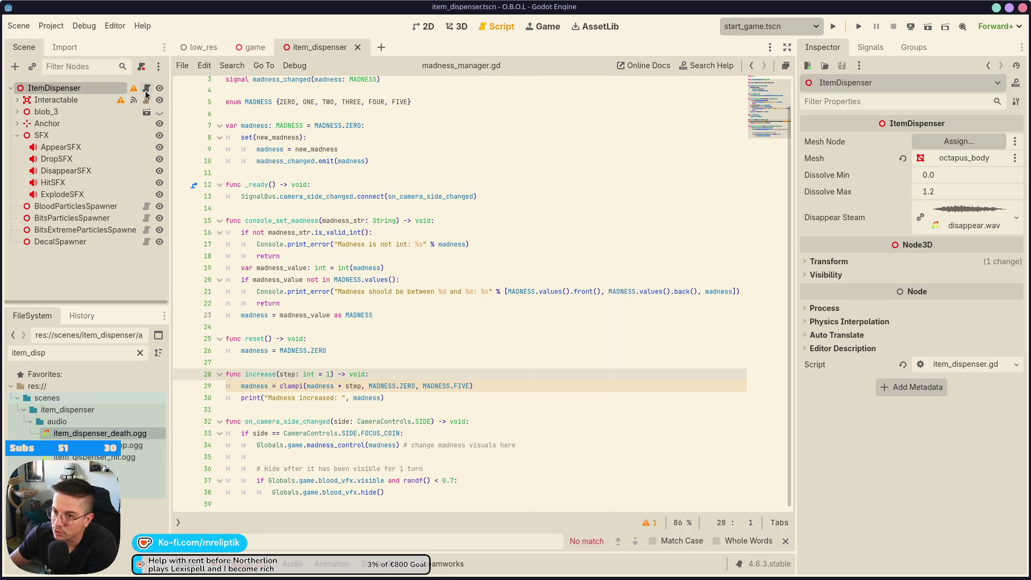
scroll(392, 289, up, 1)
scroll(353, 303, down, 1)
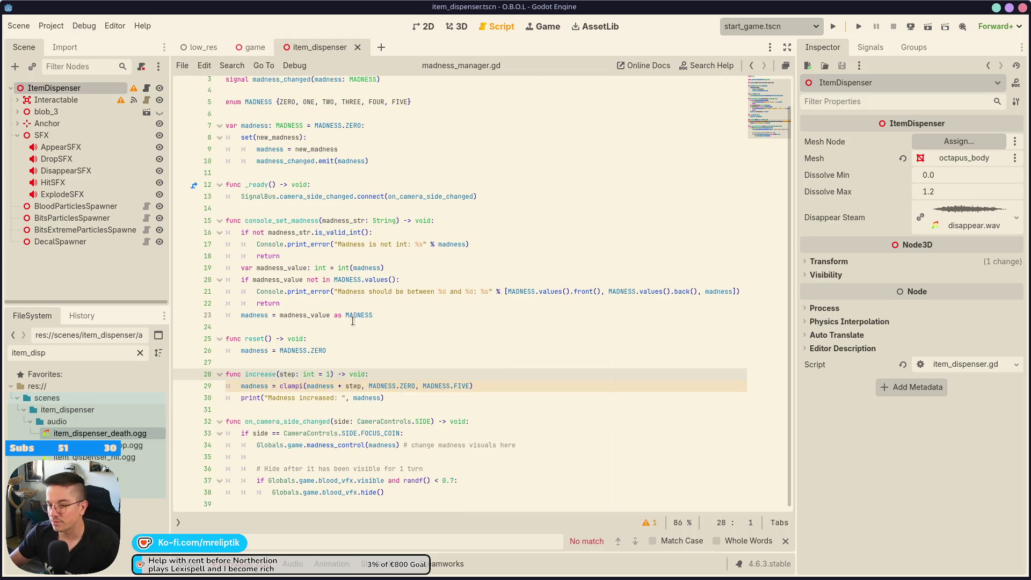
- Open item_dispenser.gd at func hit() with a new first line
click(146, 88)
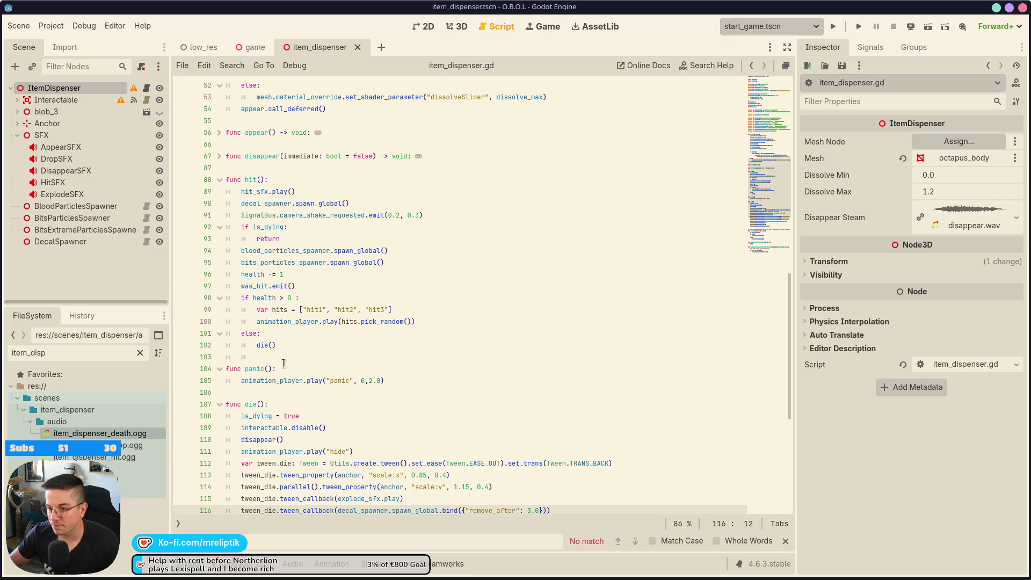
scroll(286, 411, down, 15)
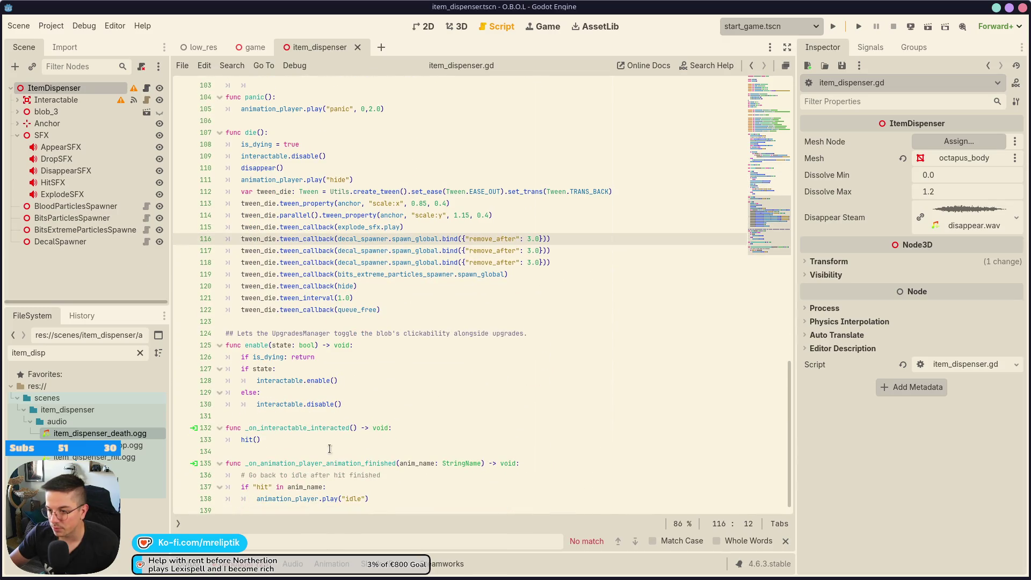
ctrl+click(246, 440)
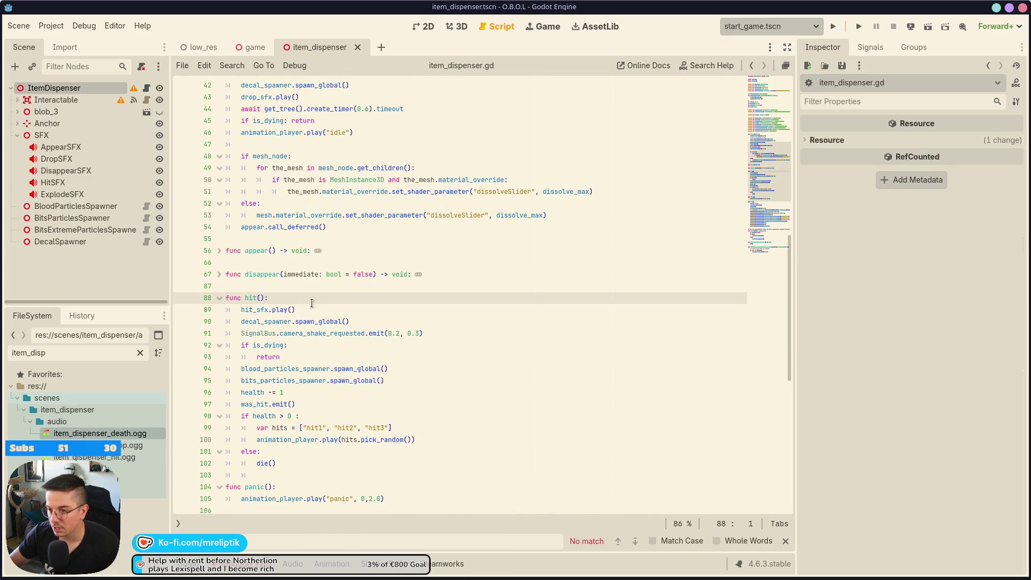
key(Return)
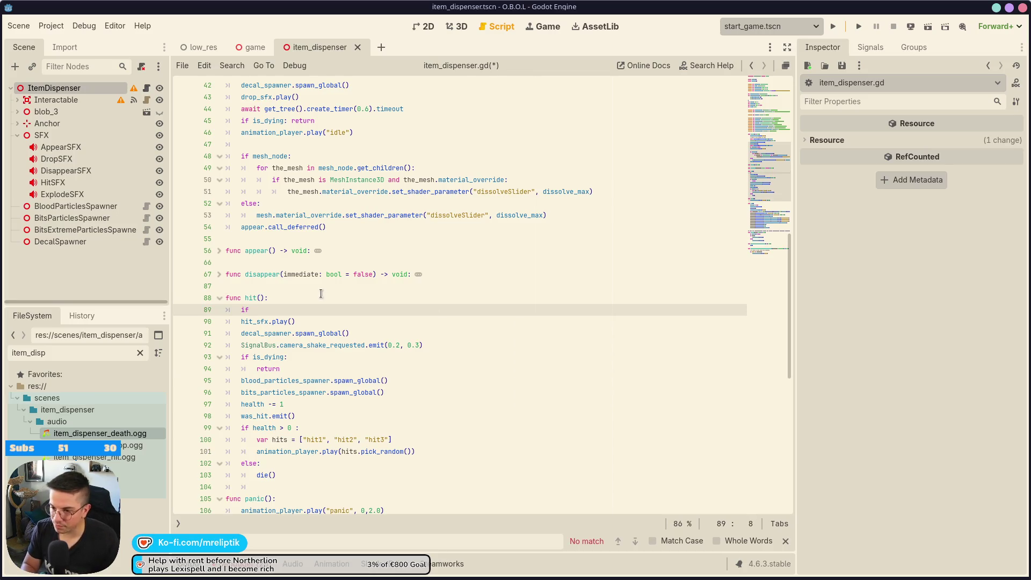
- Write 'if MadnessManager.madness >= MadnessManager.MADNESS.THREE:' with autocomplete
text(ad)
key(Return)
text(.)
text(mad)
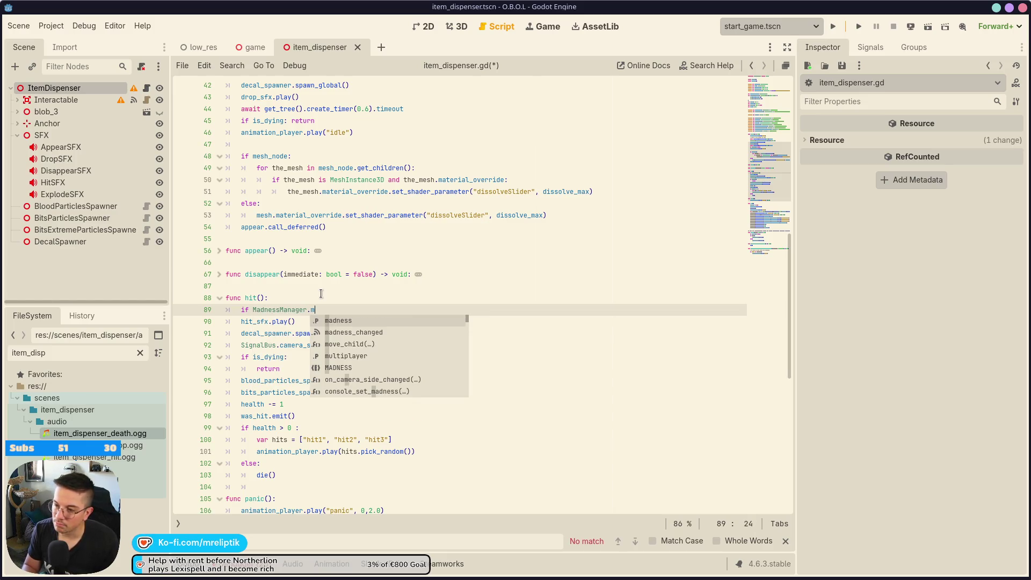
key(Return)
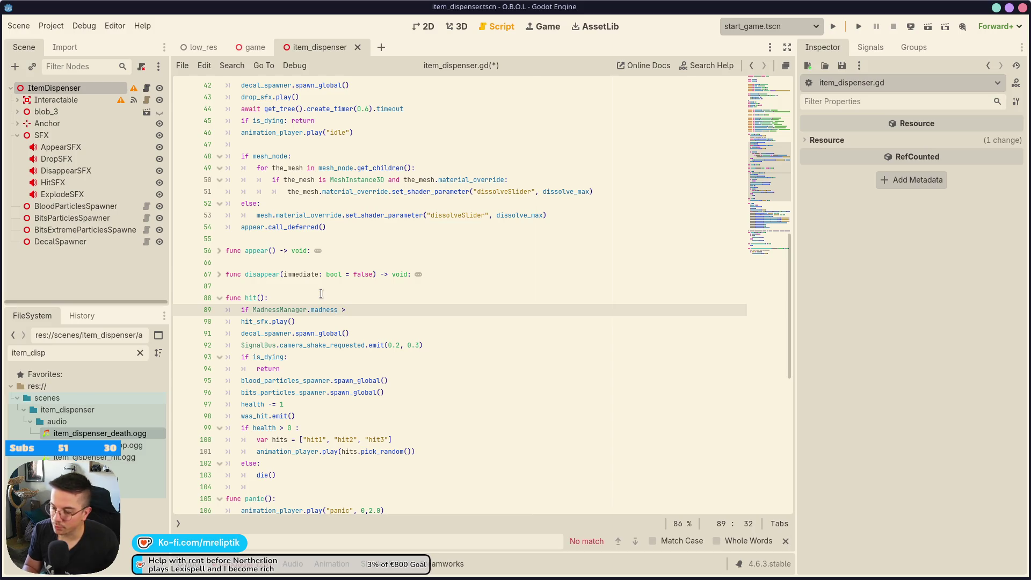
text(=)
text(adn)
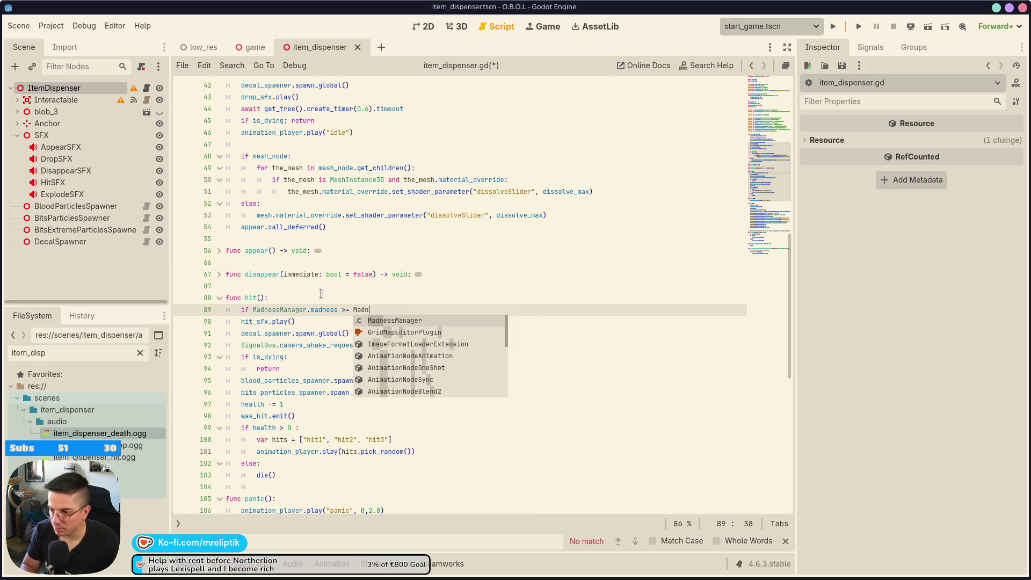
key(Return)
text(MADNESS.)
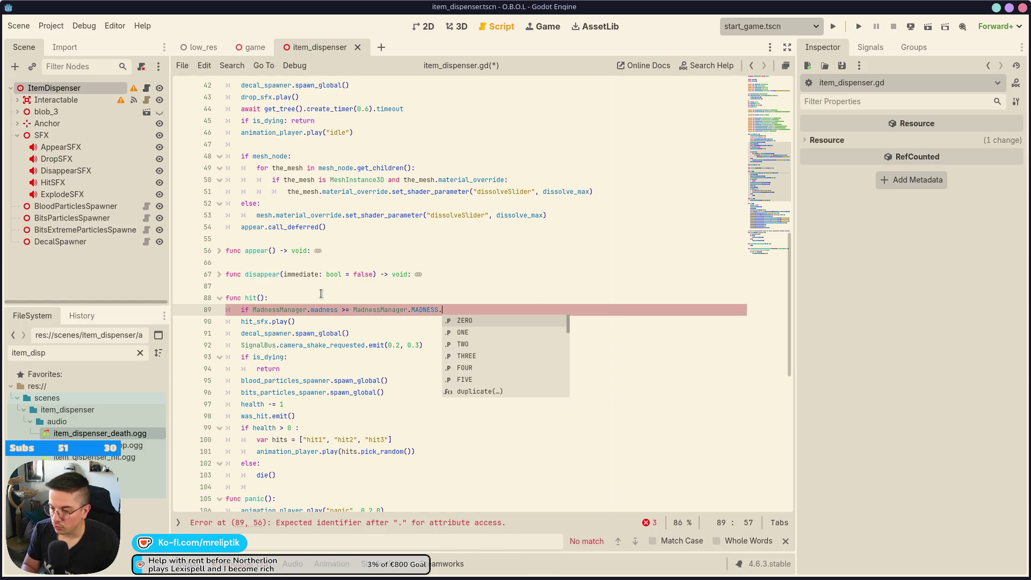
text(THREE:)
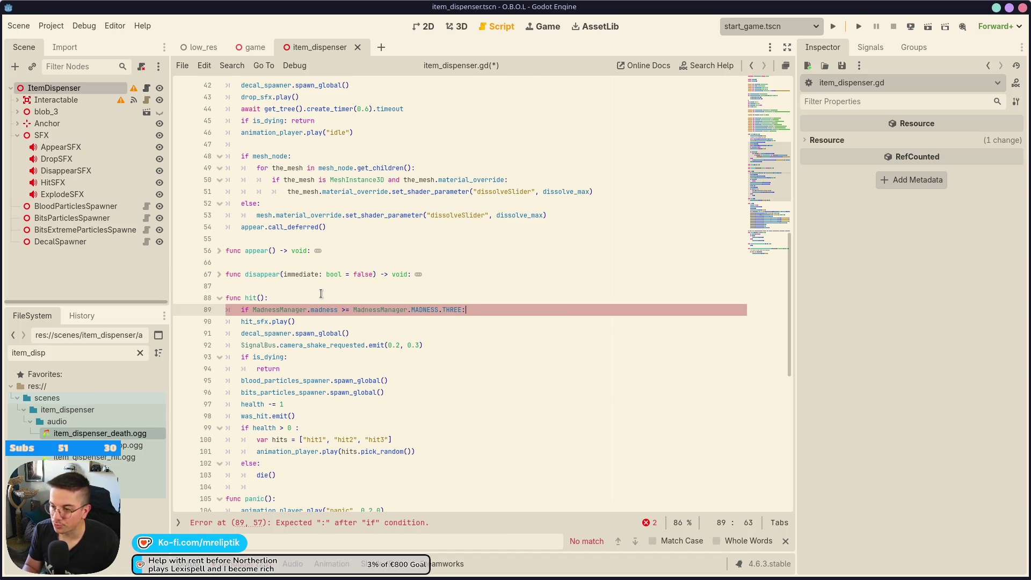
key(Return)
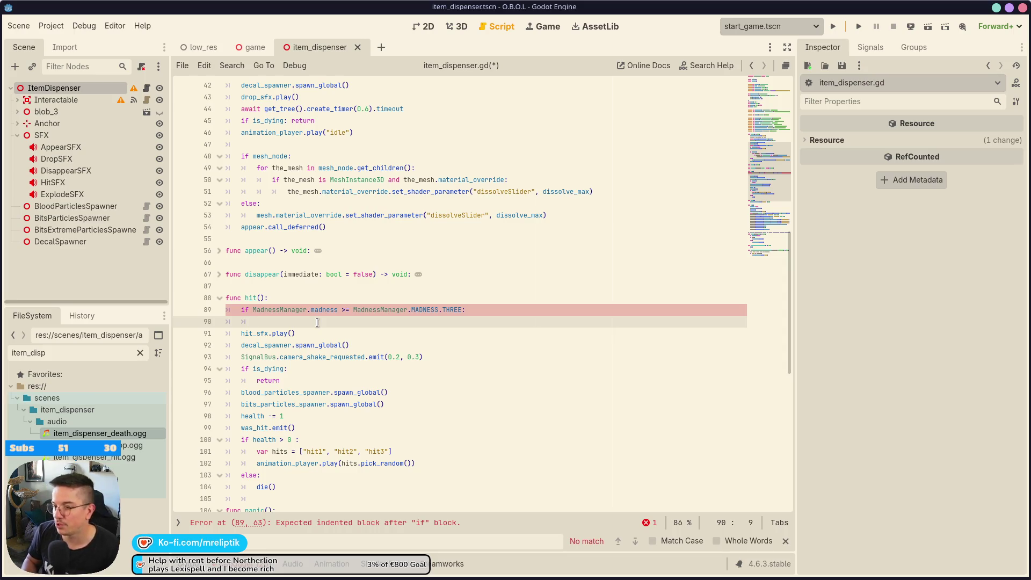
- Move the caret to the end of the madness condition in hit()
key(Up)
key(End)
key(Left)
- Append 'and randf() < 0.5' to the if condition and save the script
text(and randf()
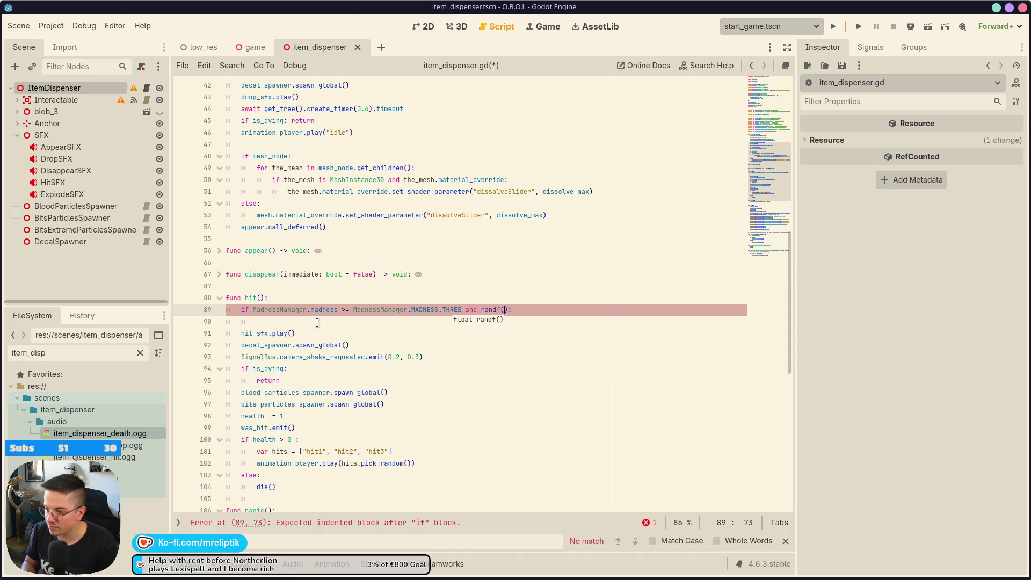
text() < )
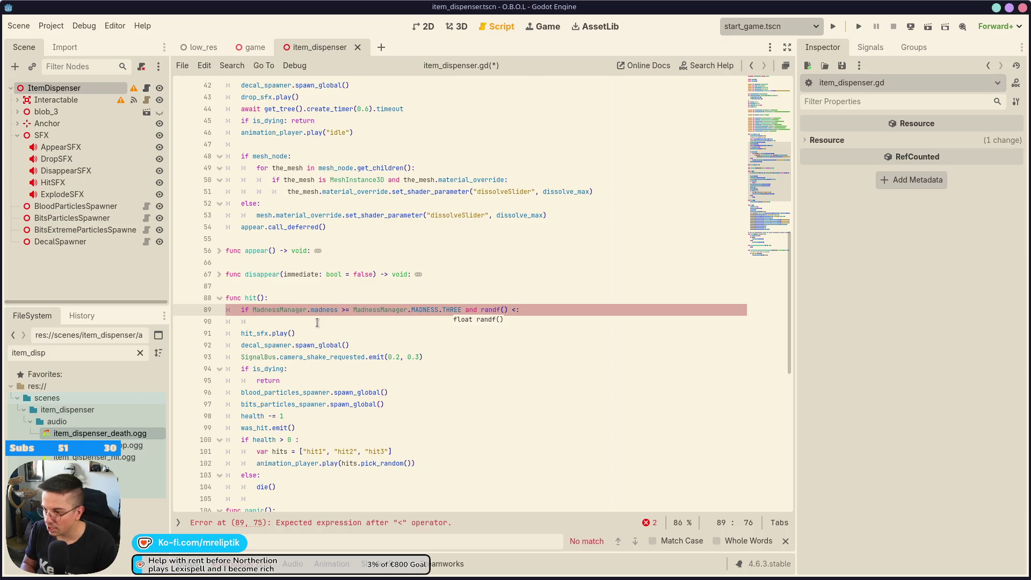
text(0.5)
key(ctrl+s)
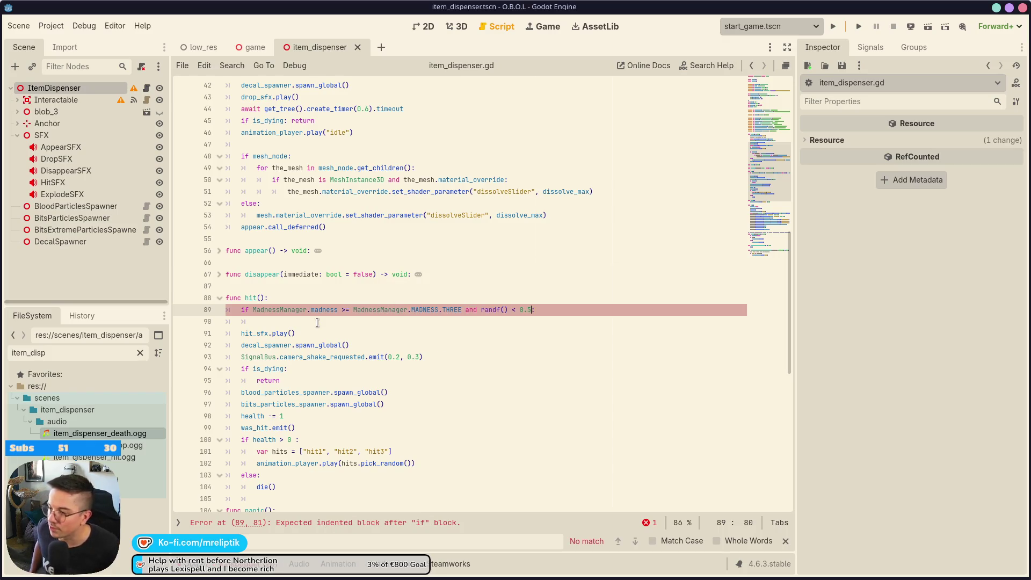
click(317, 323)
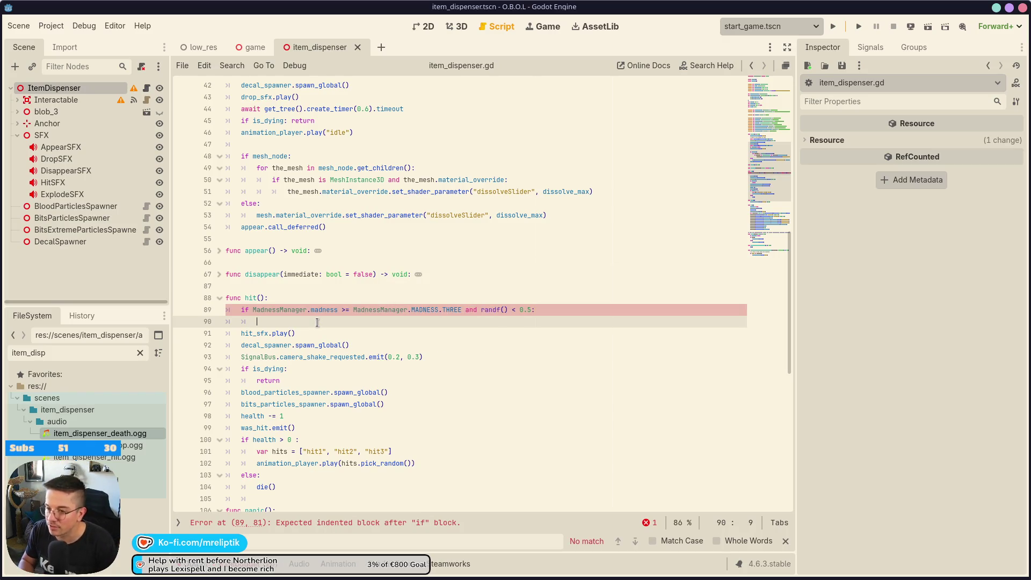
- Make the if body call SignalBus.item_dispenser_blood_triggered.emit()
text(SignalBus)
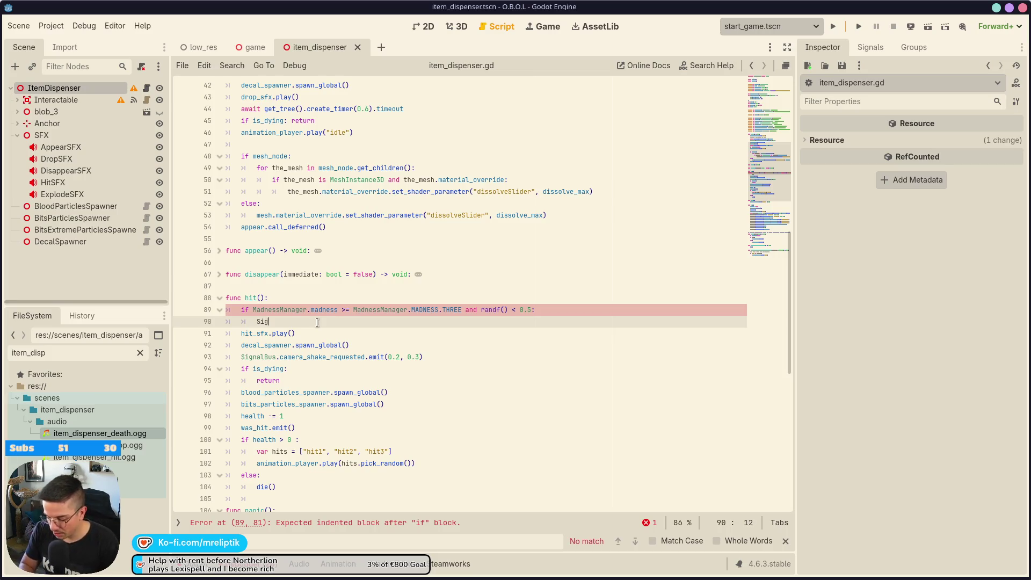
text(.)
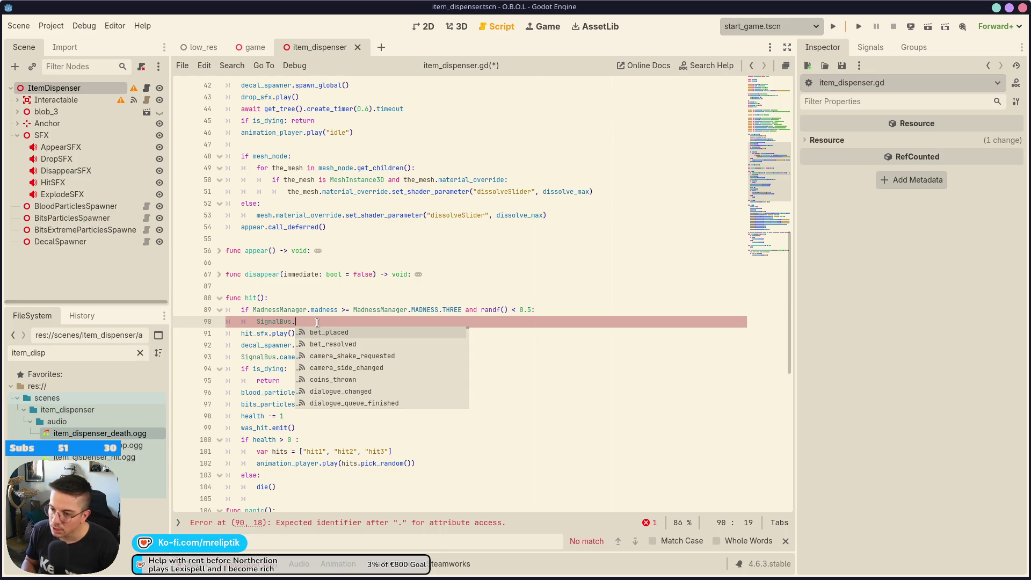
key(shift+Home)
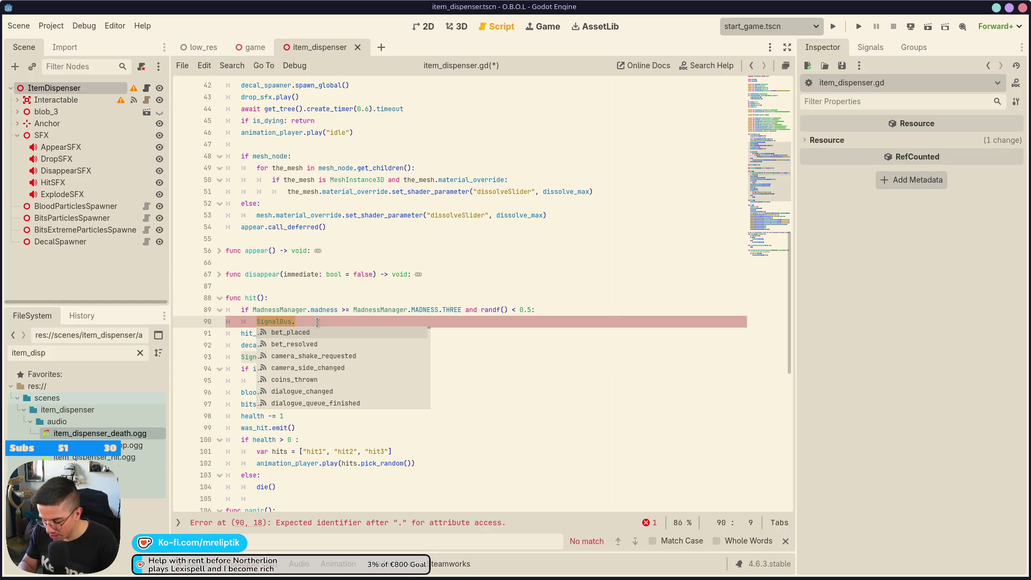
text(Mad)
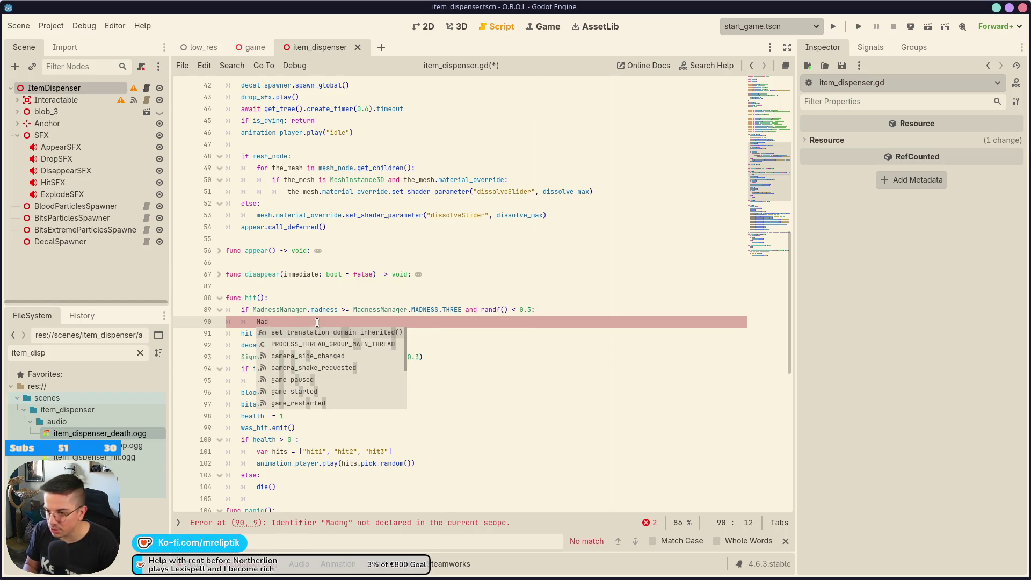
text(nes)
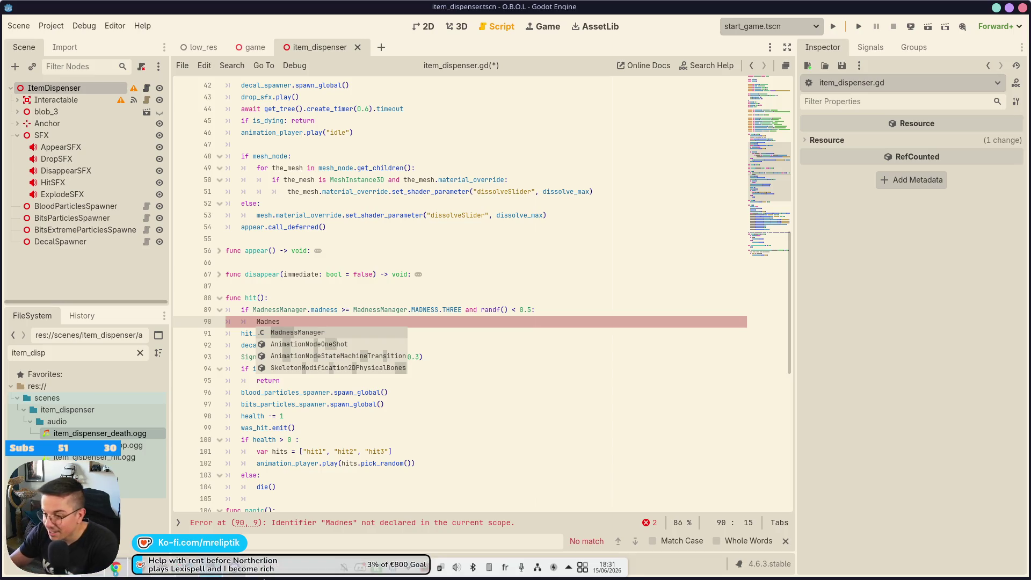
click(279, 325)
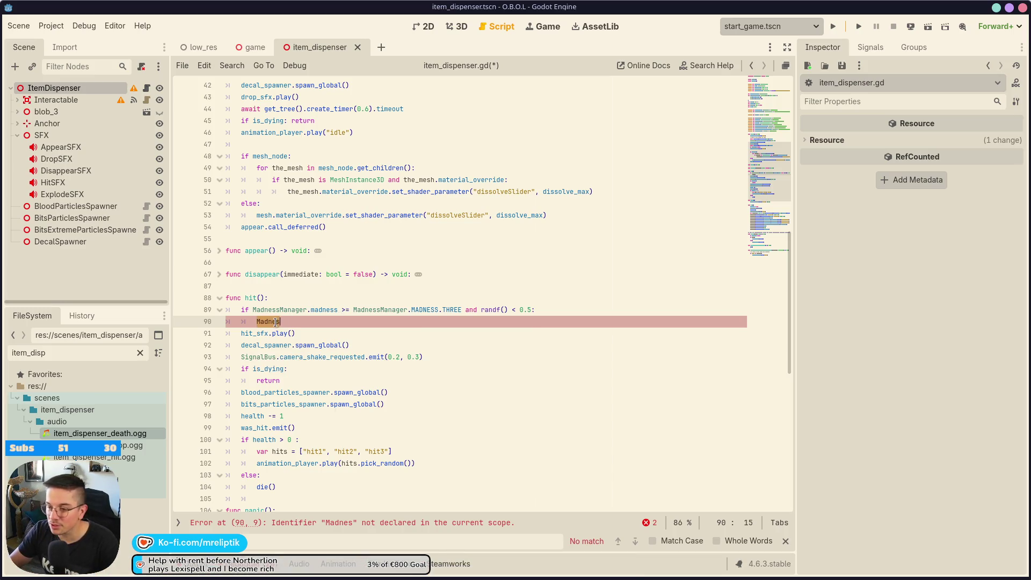
key(BackSpace)
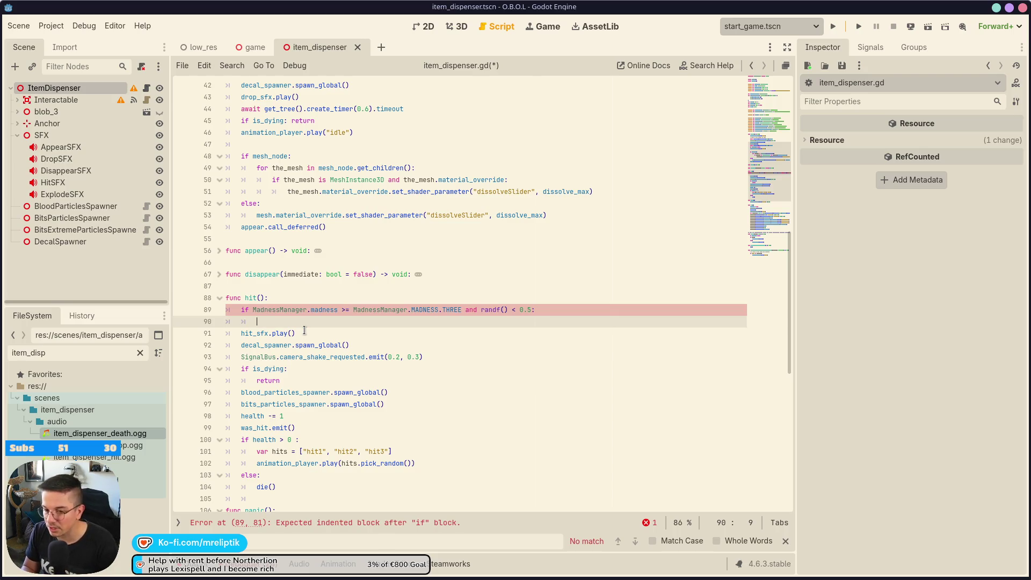
key(Return)
key(Return)
key(Up)
key(Up)
key(Down)
key(BackSpace)
key(BackSpace)
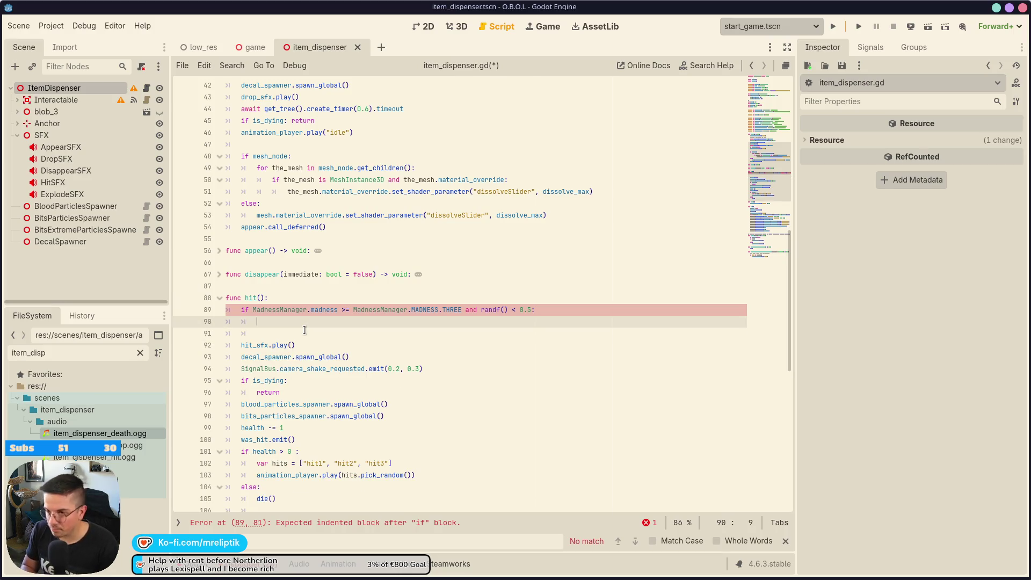
text(SignalBus.)
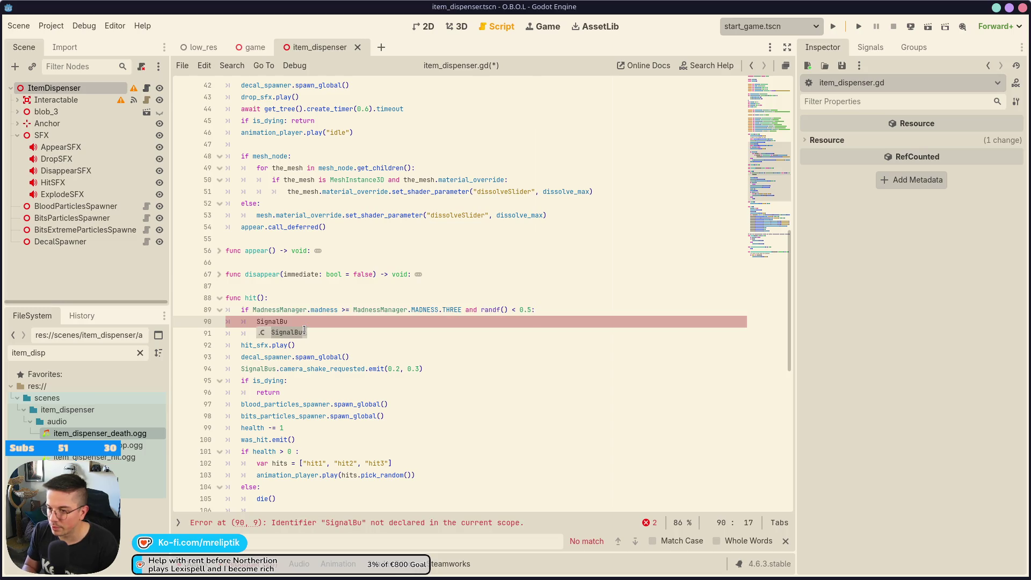
text(item)
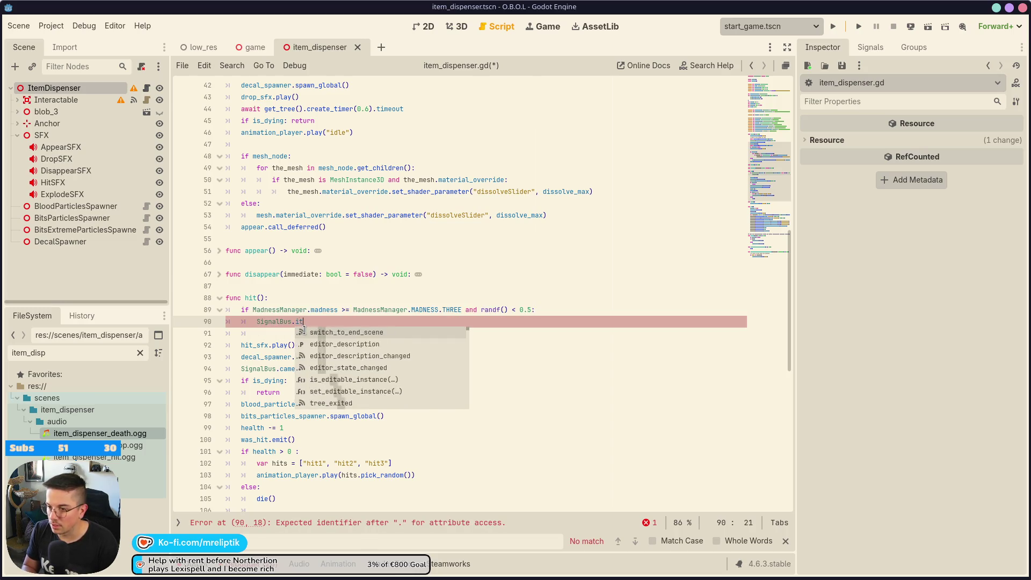
text(_dispenser)
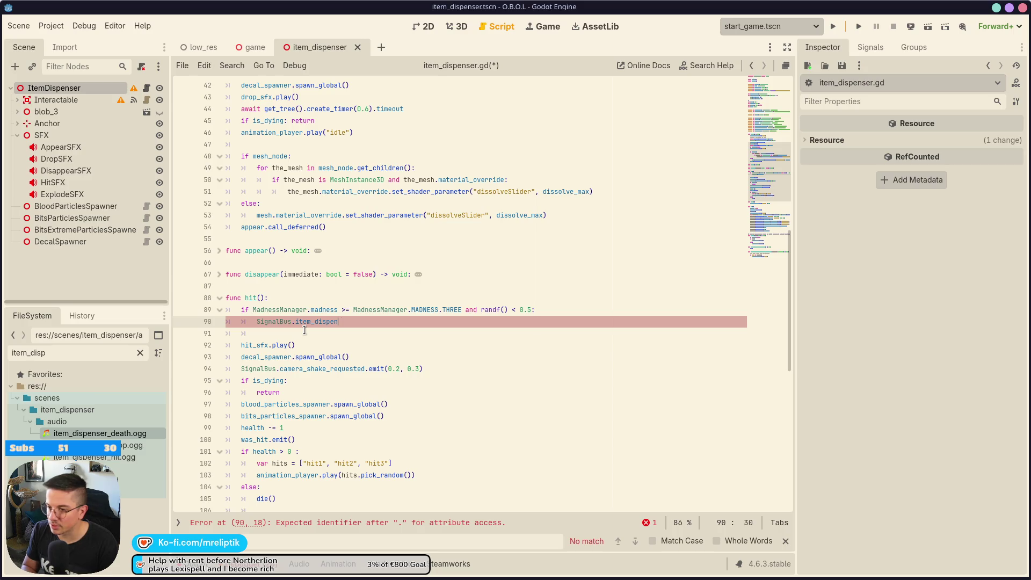
text(_blood_trigger)
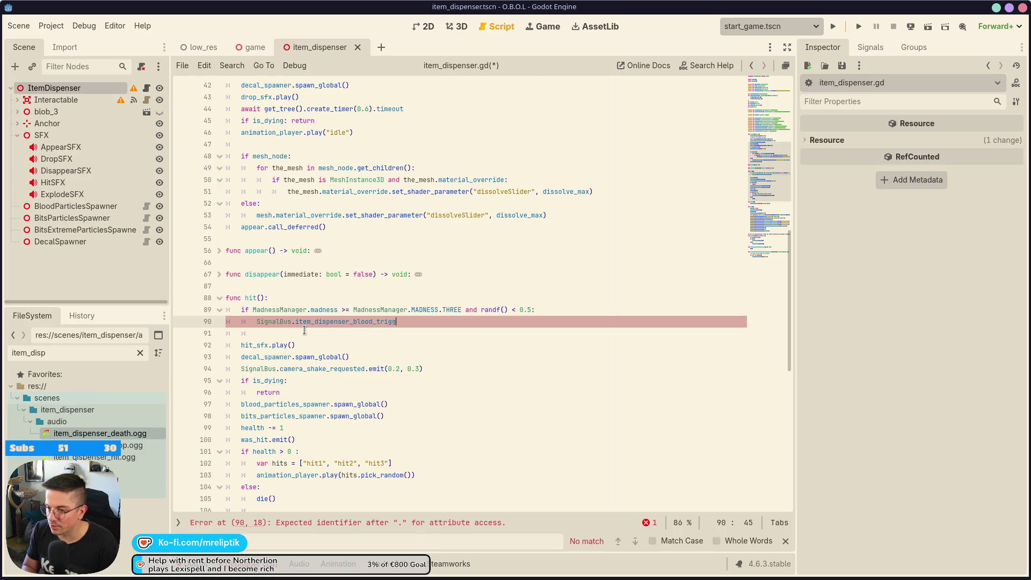
text(d)
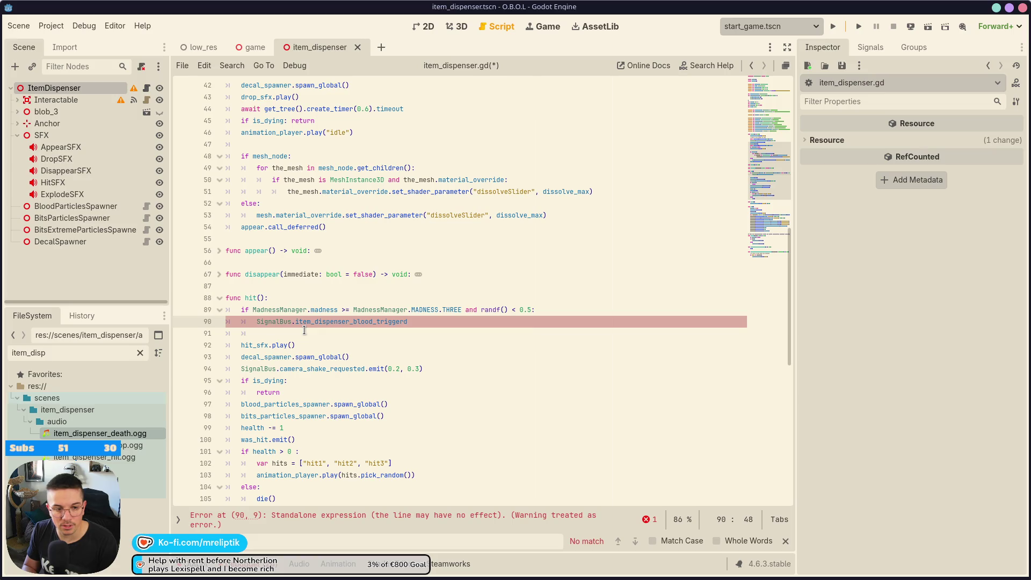
key(BackSpace)
text(ed.)
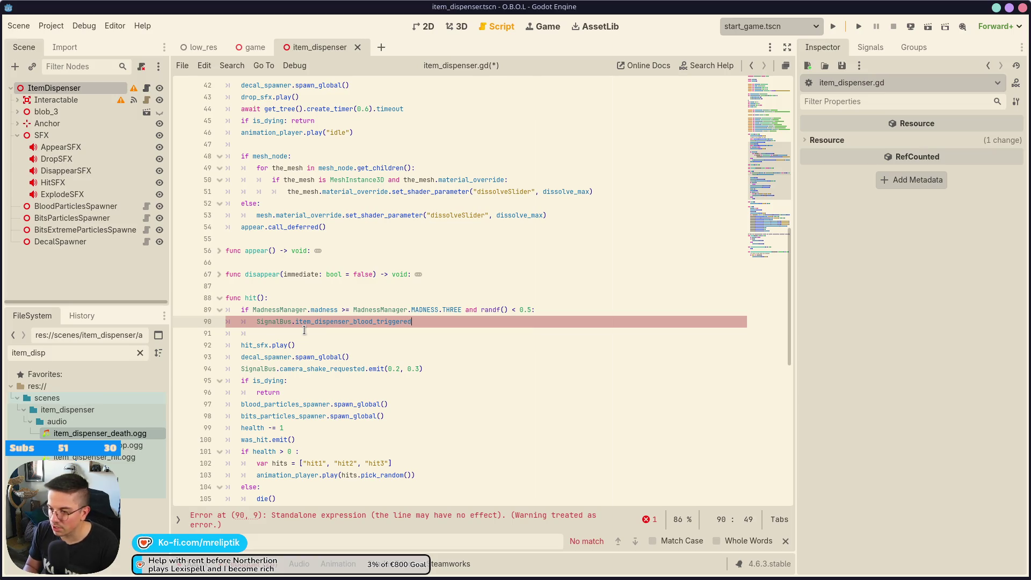
text(emit())
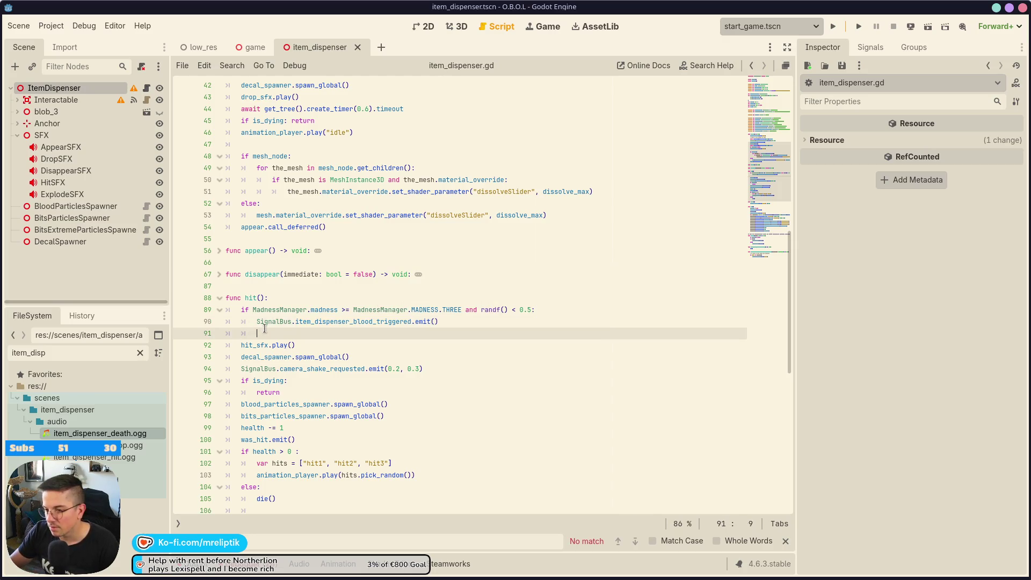
- Switch between the MadnessManager script, the game scene and the item dispenser scene
ctrl+click(271, 310)
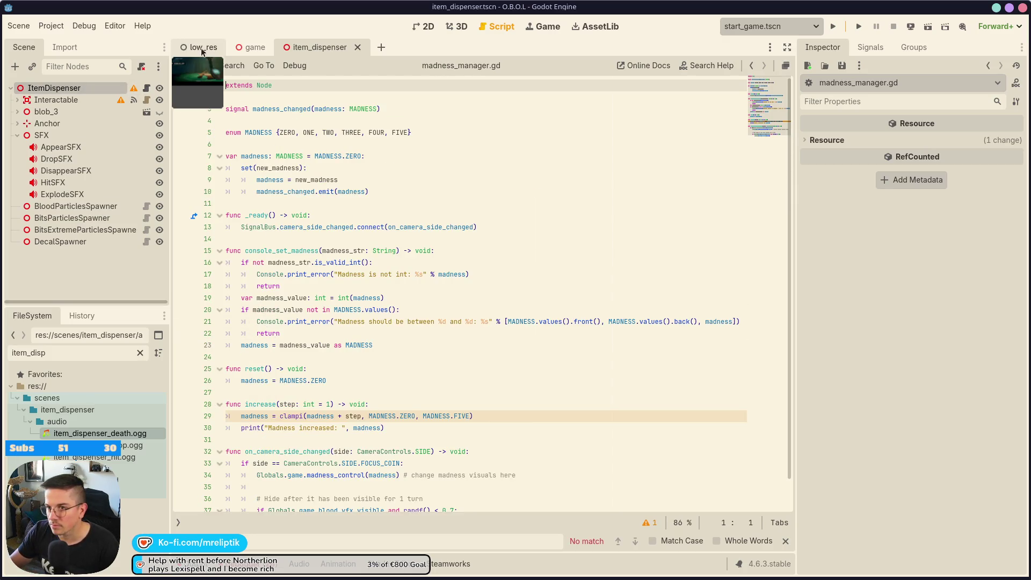
click(265, 49)
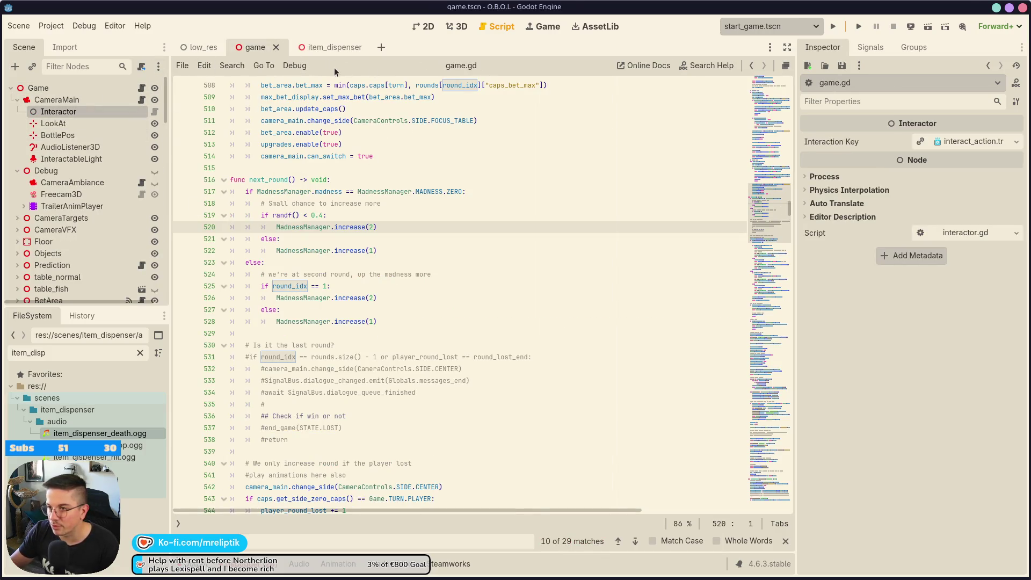
click(319, 47)
click(268, 49)
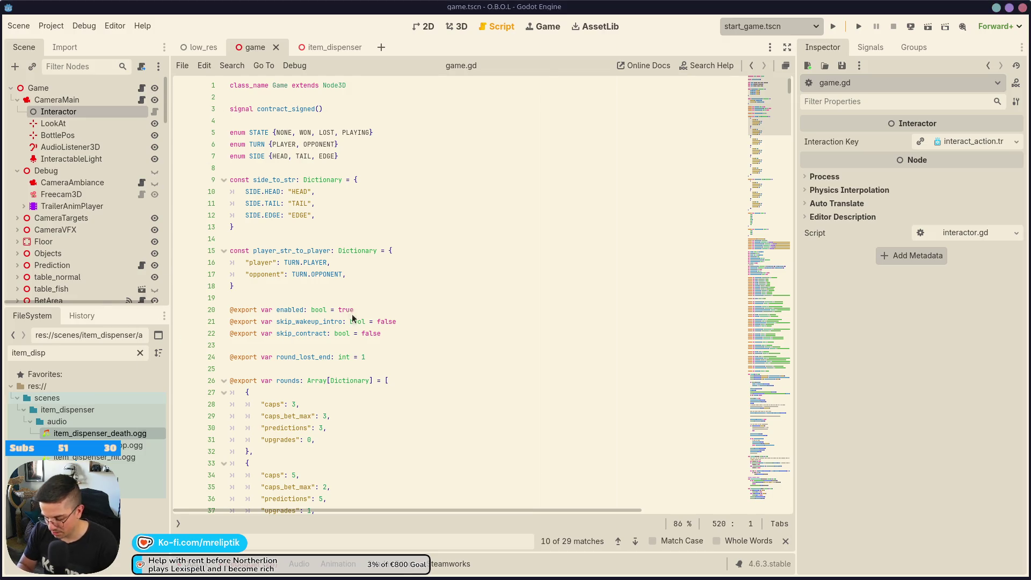
- Quick-open the signal_bus.gd script by searching 'signalb'
key(ctrl+shift+o)
text(signalb)
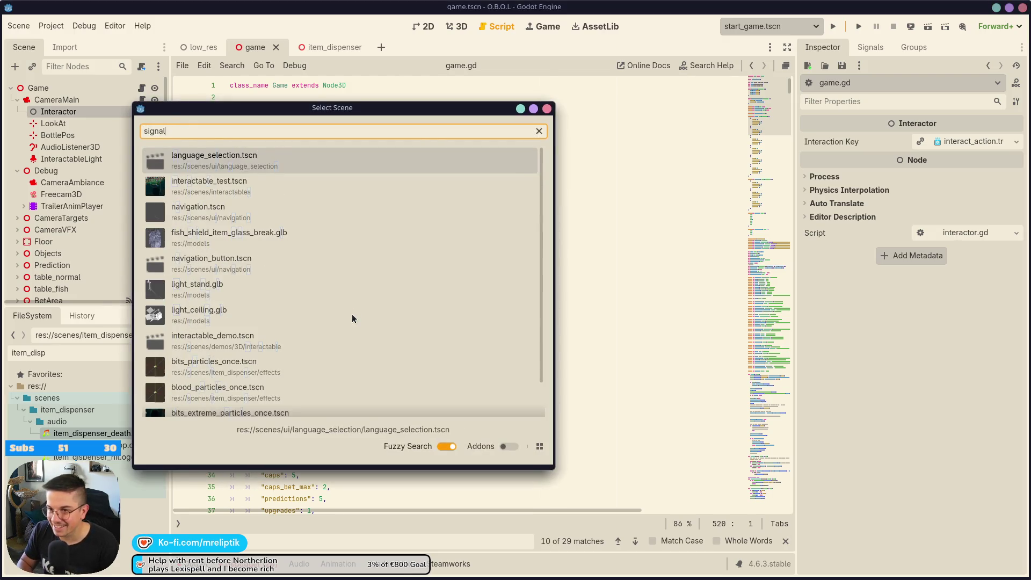
key(Escape)
key(ctrl+alt+o)
text(signalb)
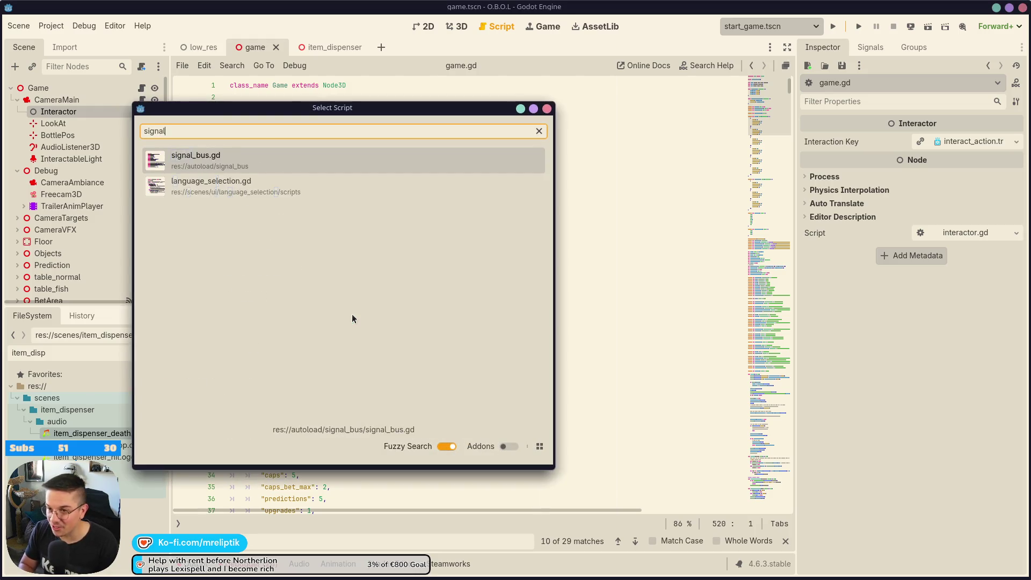
key(Return)
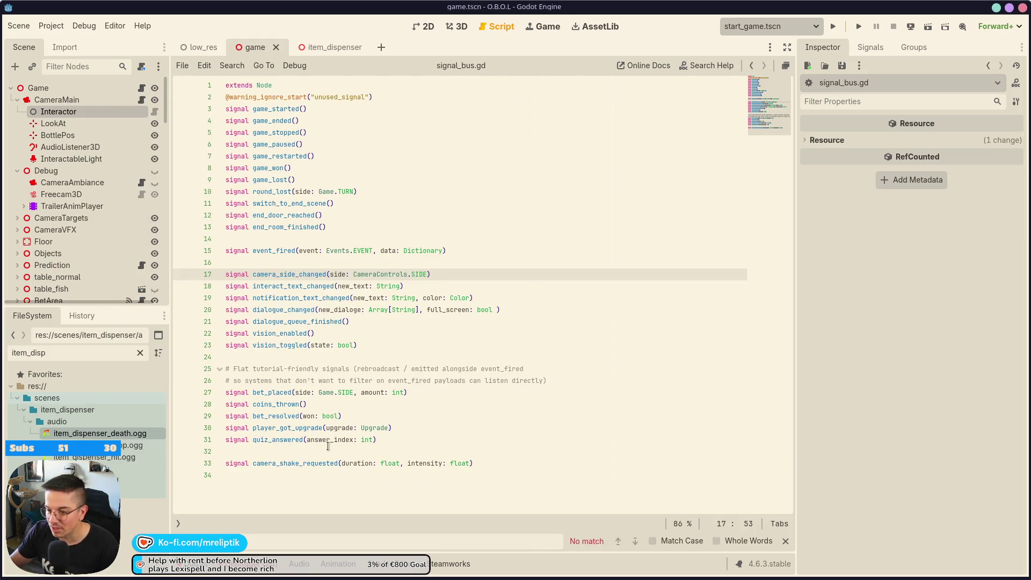
- Add 'signal item_dispenser_blood_triggered()' under a '# Madness' comment and save
click(279, 474)
key(Return)
key(Return)
text(signal item_dispenser_blood_triggered())
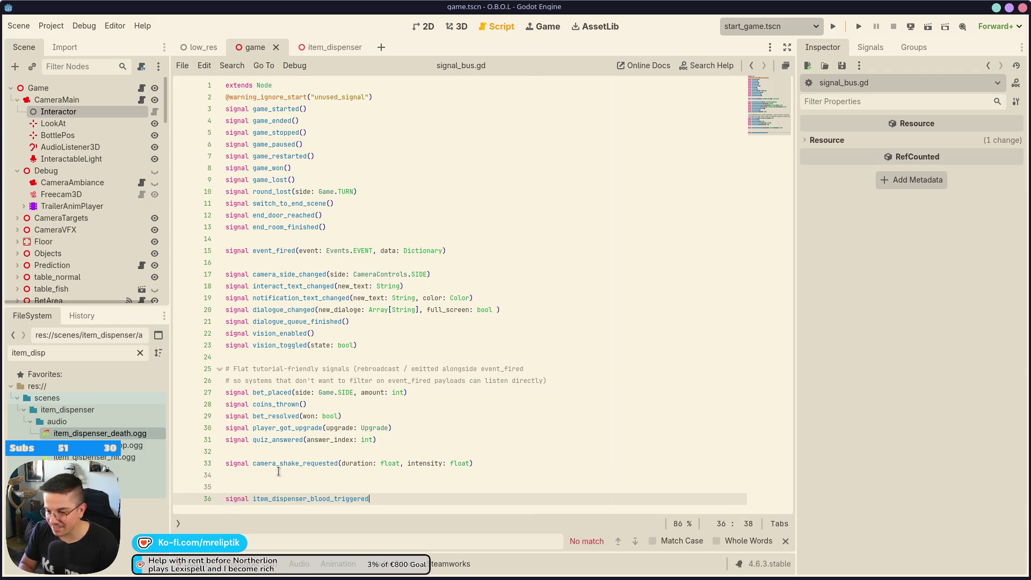
key(Up)
text(# )
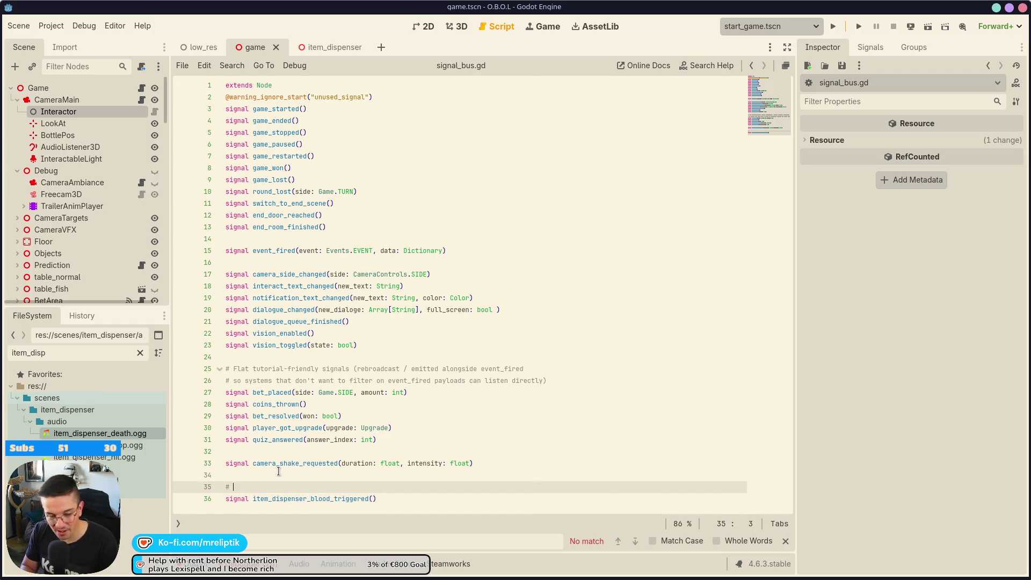
text(blood m)
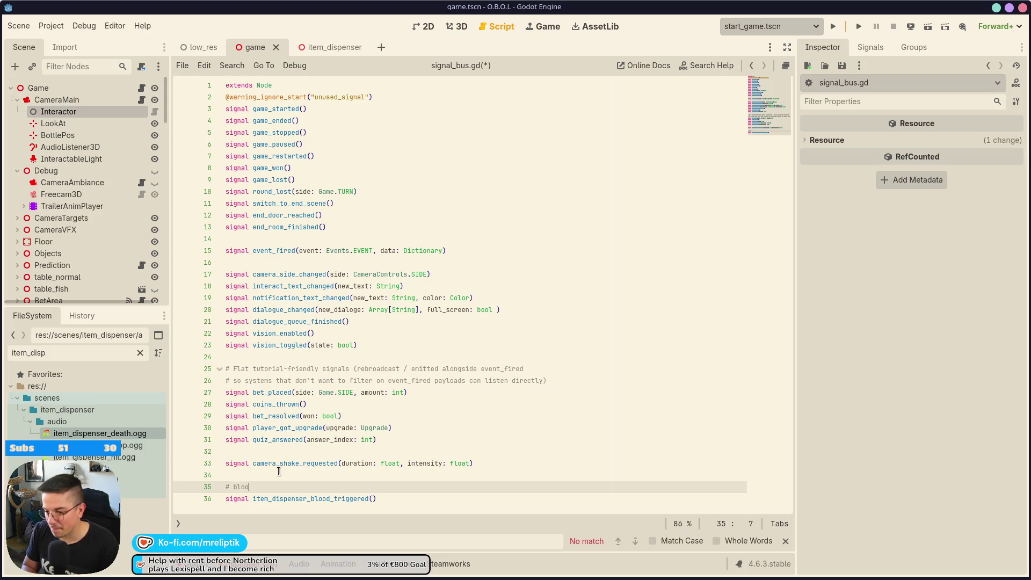
text(adness)
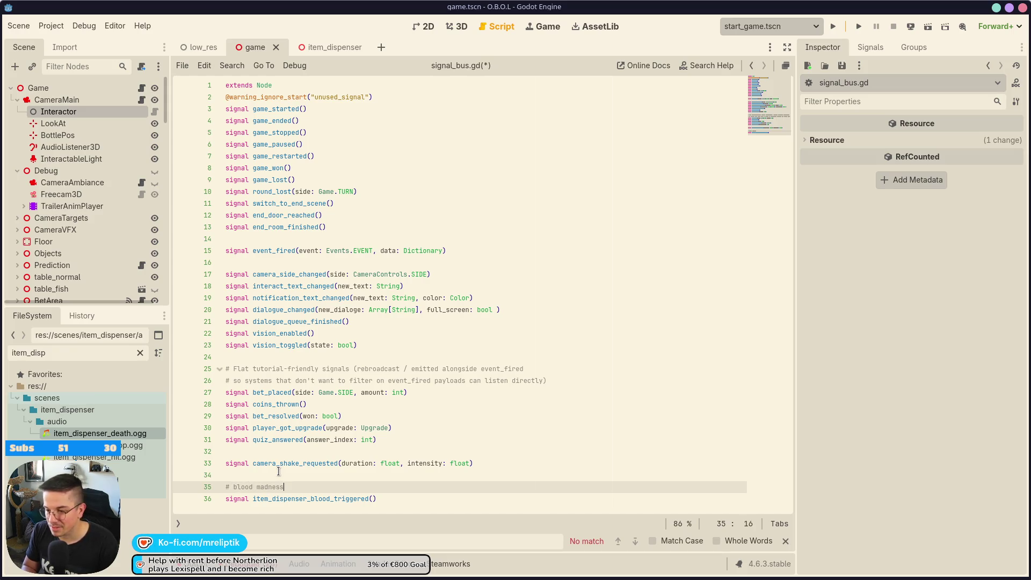
key(ctrl+shift+Left)
key(ctrl+shift+Left)
text(Madness)
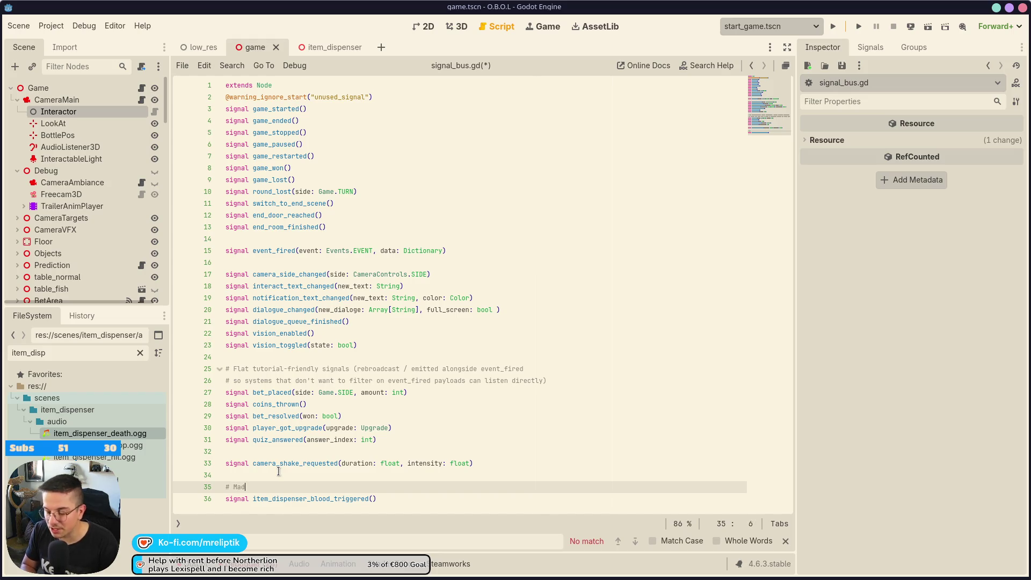
key(ctrl+s)
click(319, 498)
- Save signal_bus.gd and scroll game.gd down to its _ready function
double_click(319, 498)
key(ctrl+s)
click(141, 88)
scroll(411, 364, down, 10)
click(766, 237)
scroll(372, 357, down, 10)
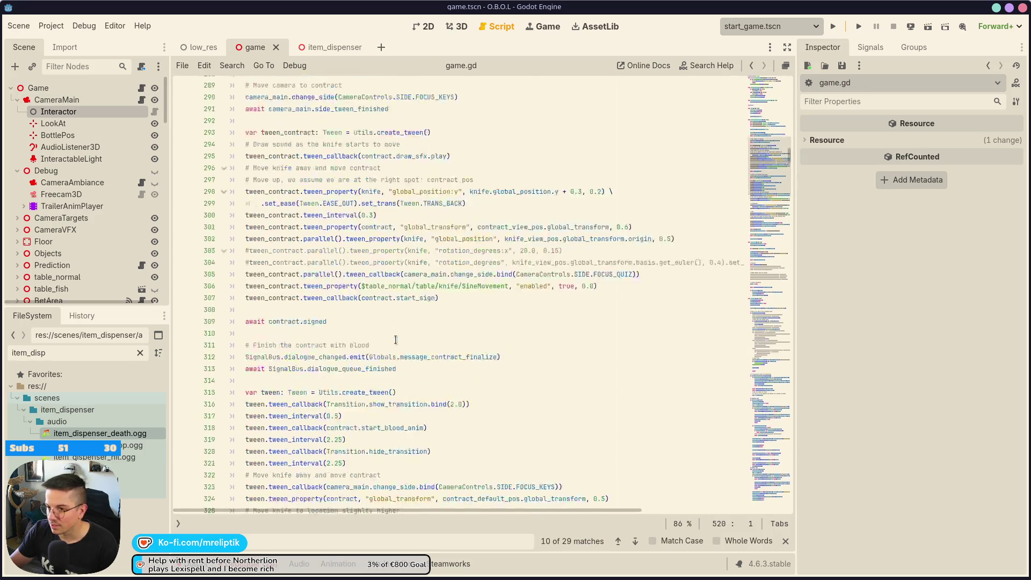
scroll(364, 359, up, 20)
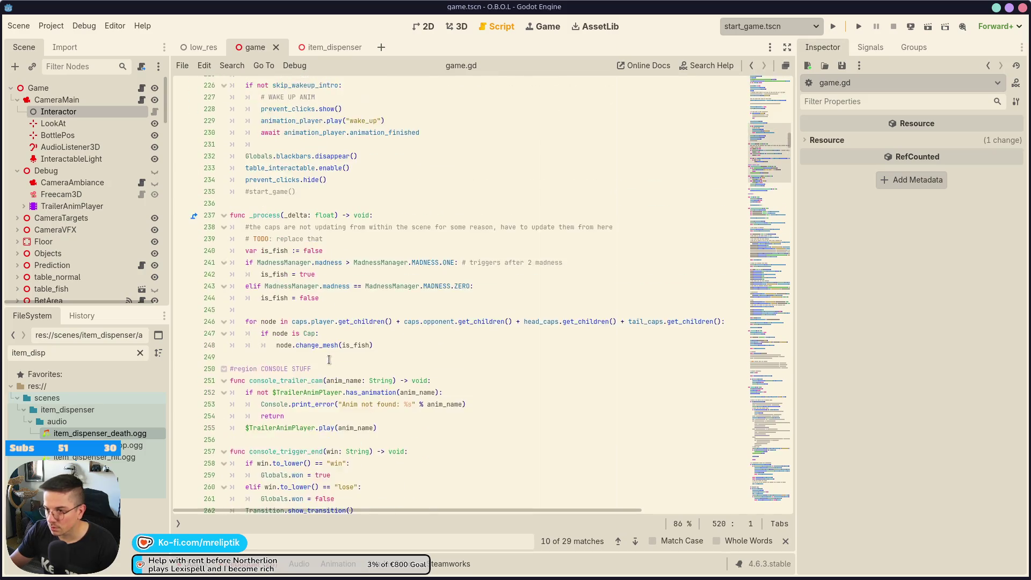
scroll(322, 322, down, 5)
scroll(300, 267, down, 2)
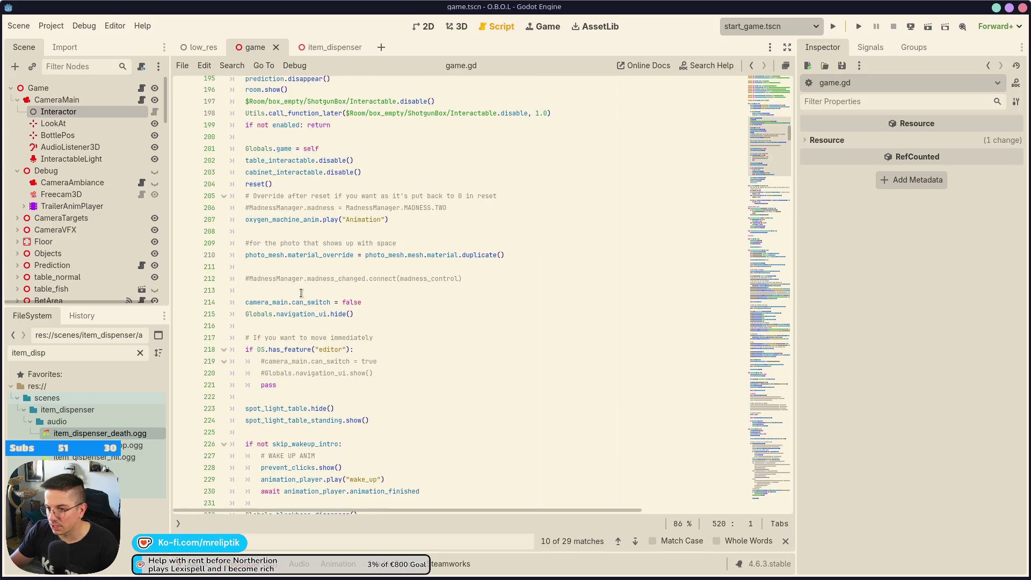
- Add SignalBus.item_dispenser_blood_triggered.connect() after the enabled check in _ready
click(364, 235)
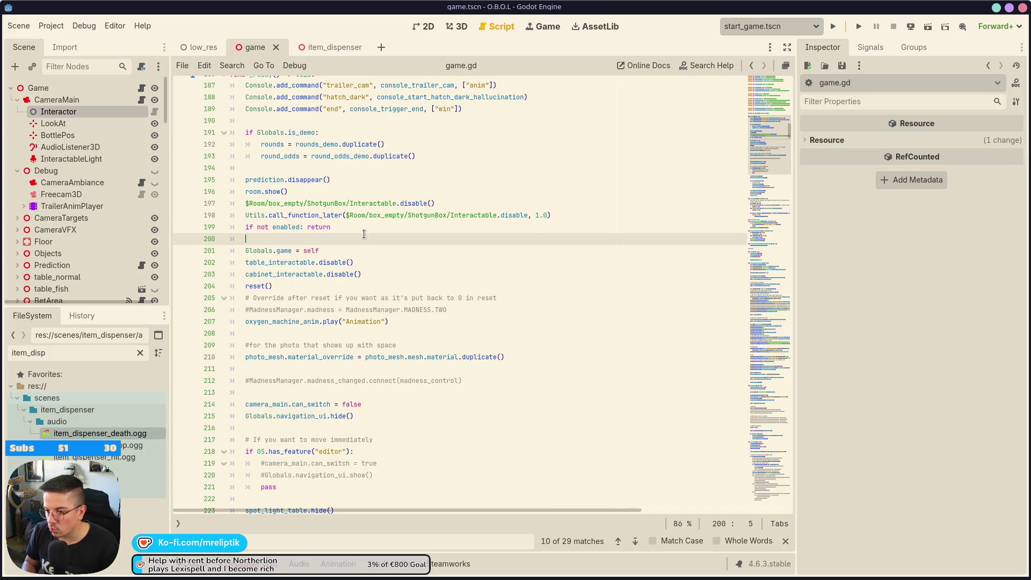
key(Return)
key(Return)
key(Up)
text(SignalBus.item_dispenser_blood_triggered.)
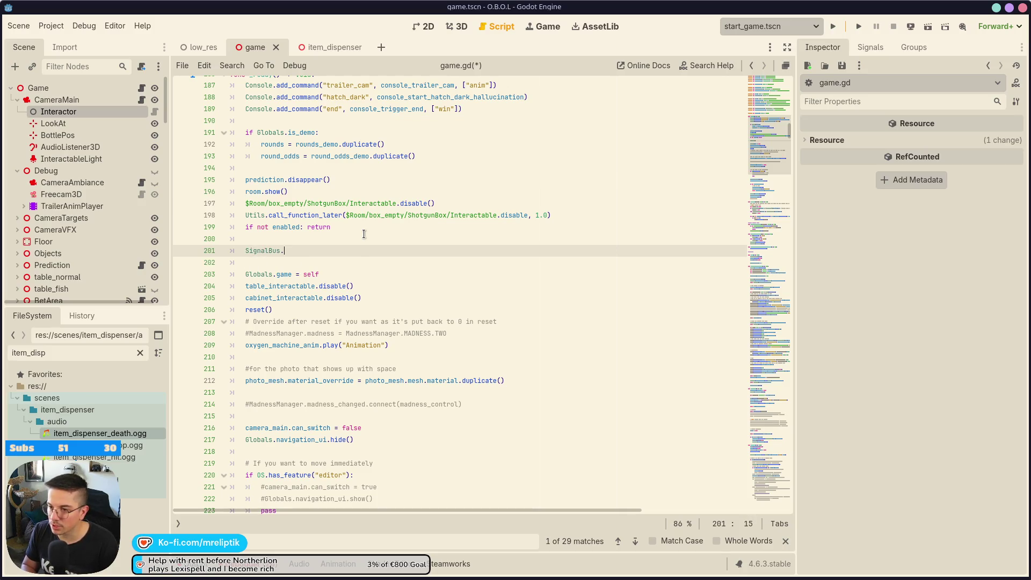
text(connect()
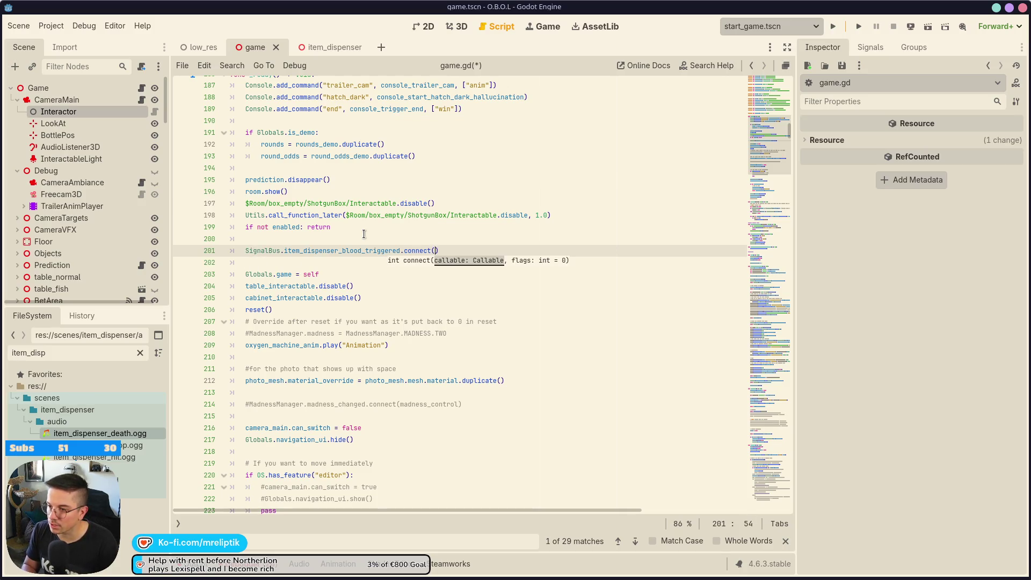
key(Return)
text(fr)
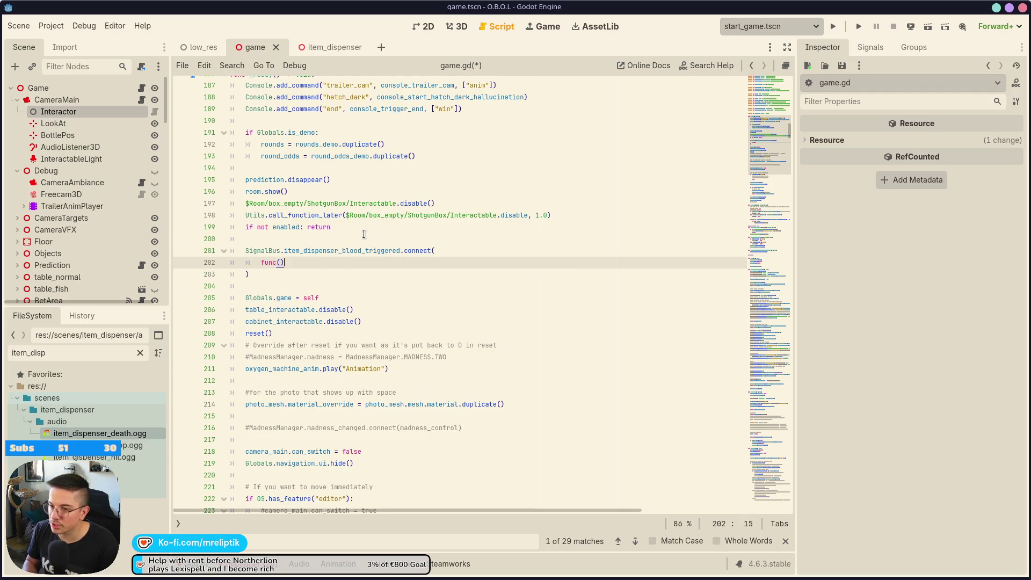
key(ctrl+shift+k)
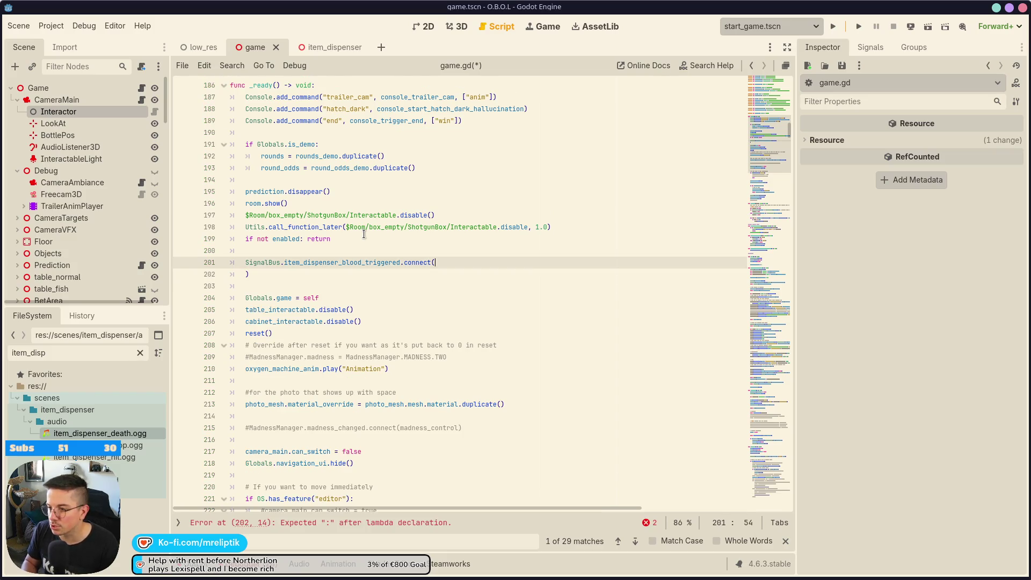
key(BackSpace)
key(BackSpace)
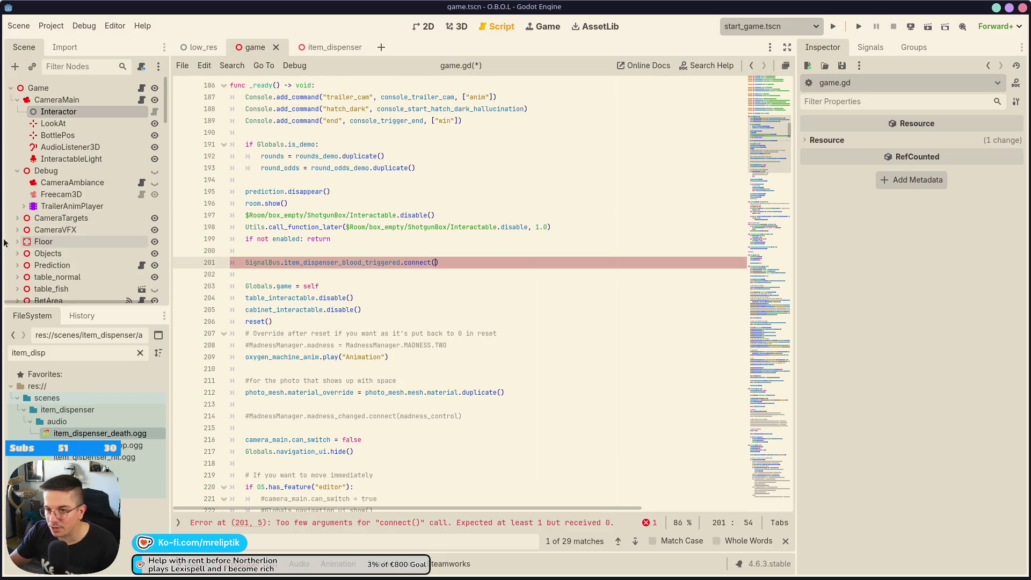
- Pass blood_vfx.show into the connect call and save game.gd
scroll(58, 277, down, 3)
scroll(58, 273, down, 5)
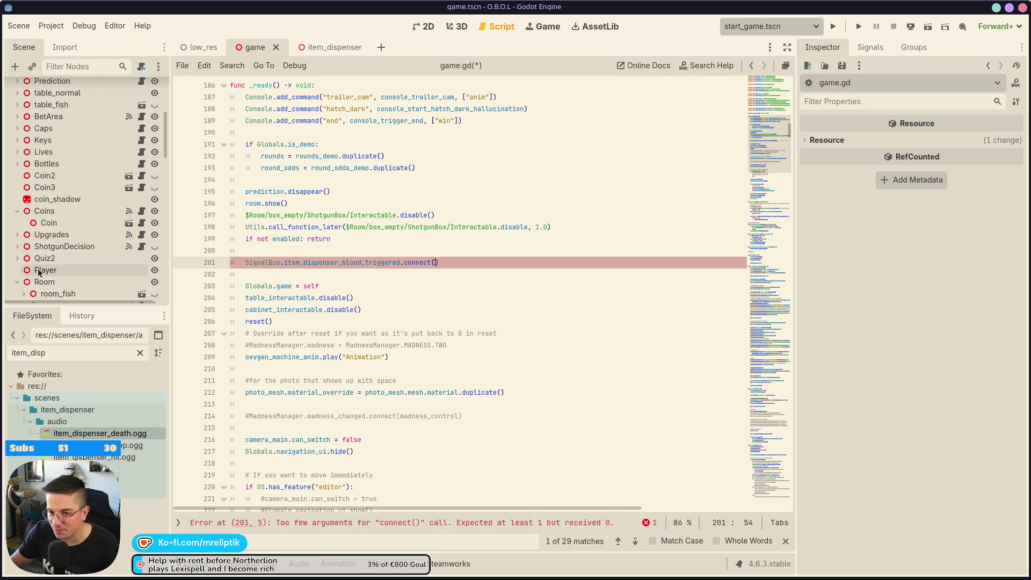
scroll(60, 260, down, 5)
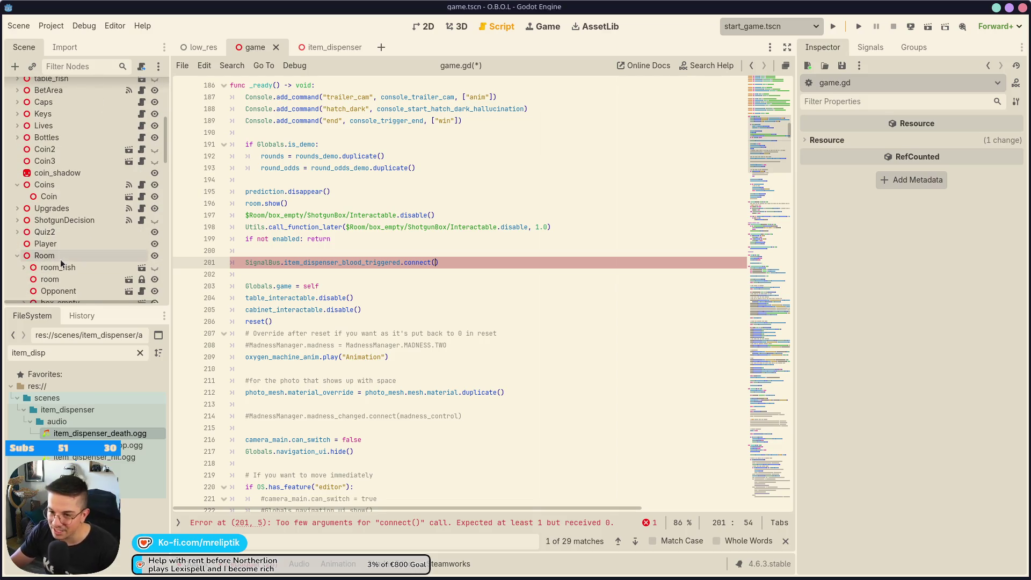
scroll(61, 259, down, 2)
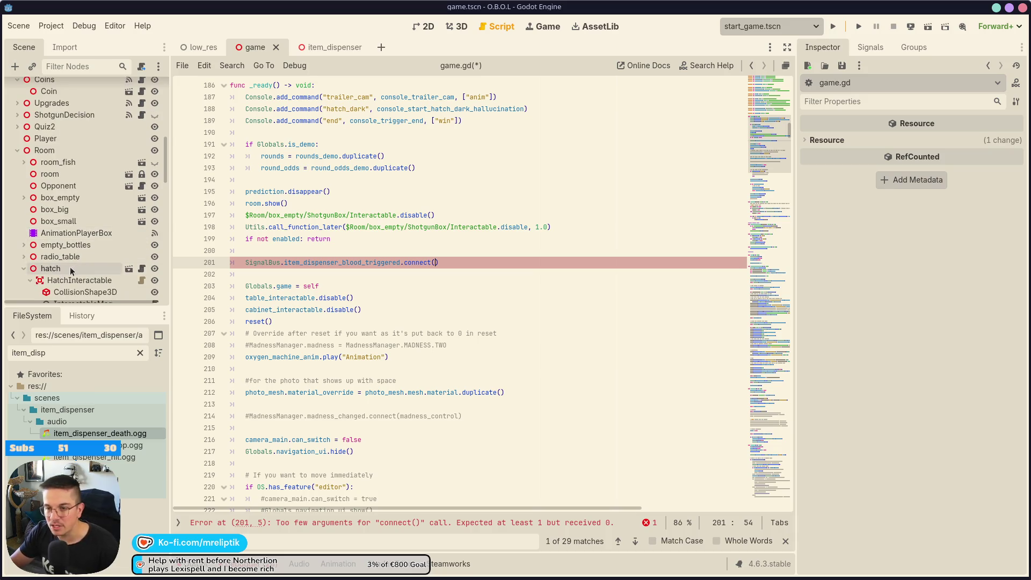
scroll(80, 266, down, 8)
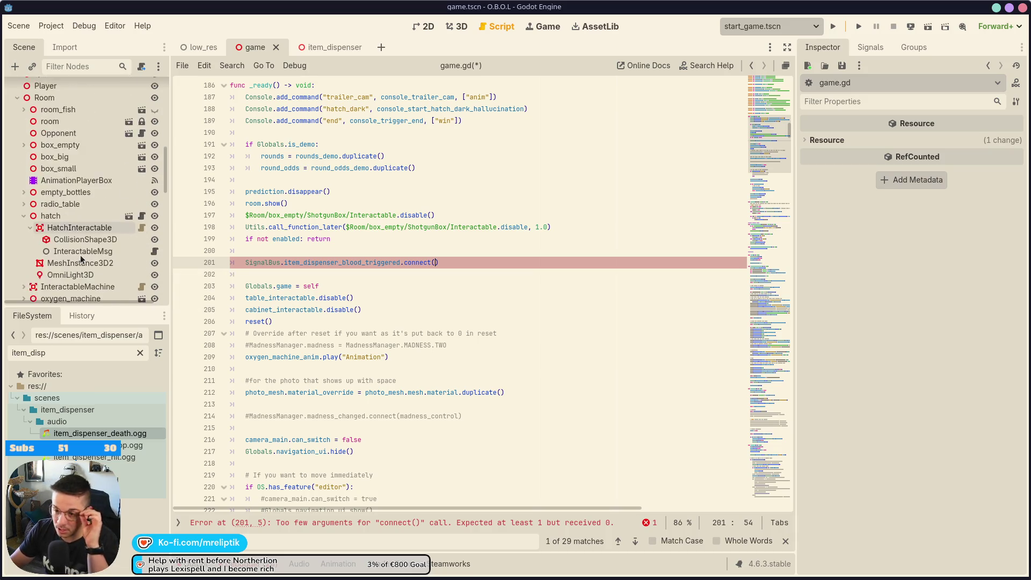
scroll(79, 258, down, 7)
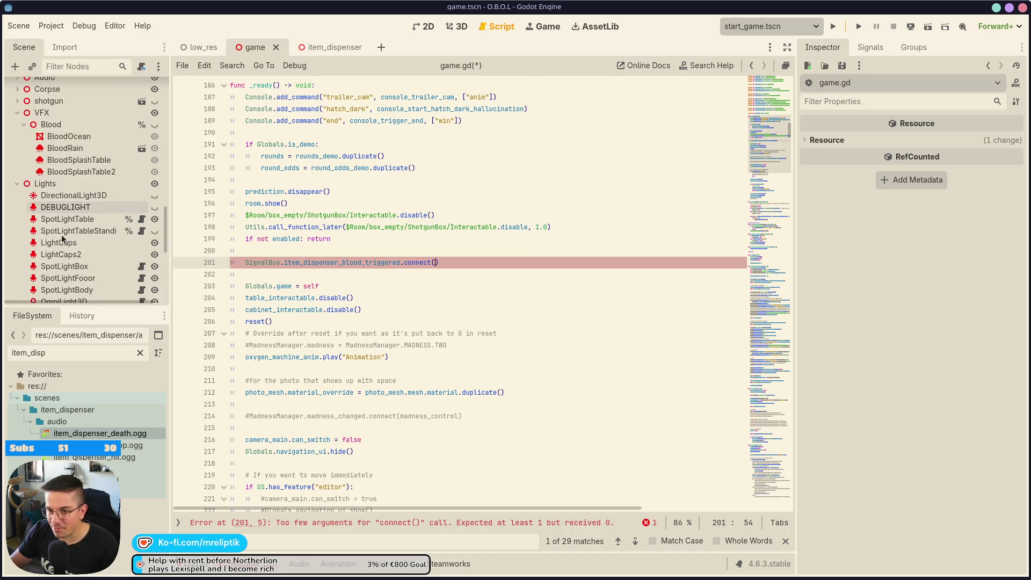
scroll(58, 156, up, 2)
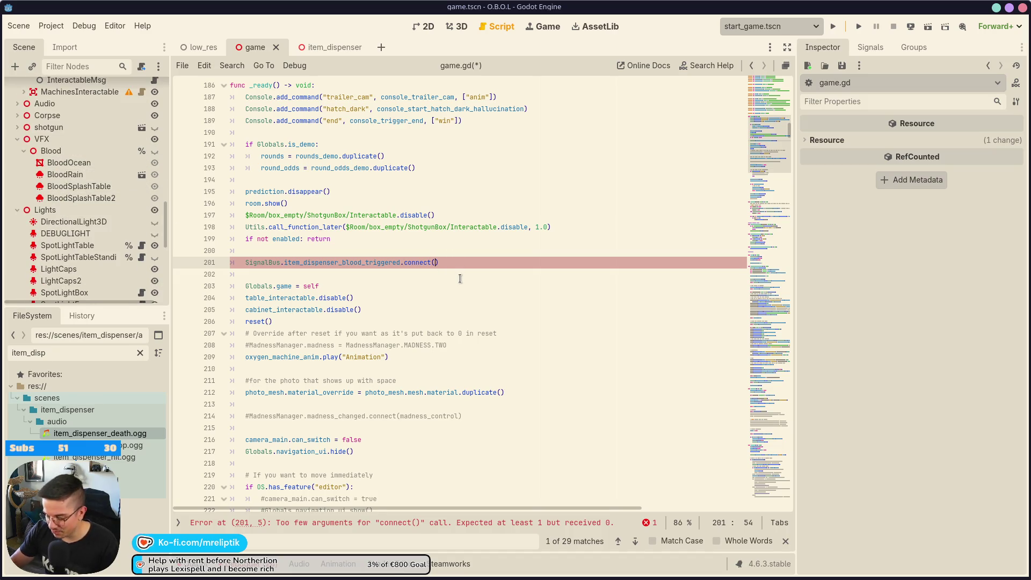
text(d_vfx.sho)
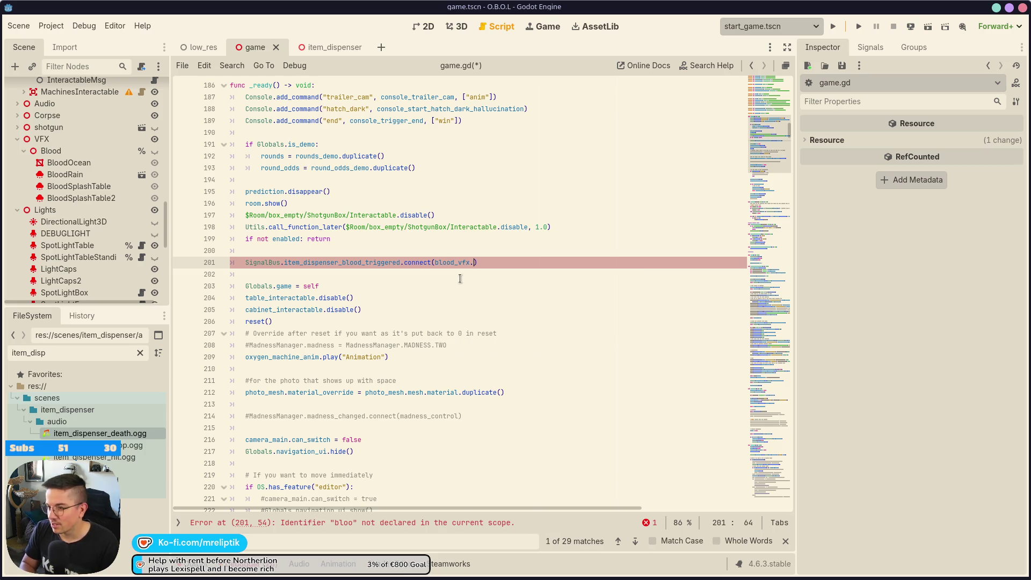
text(w)
key(ctrl+s)
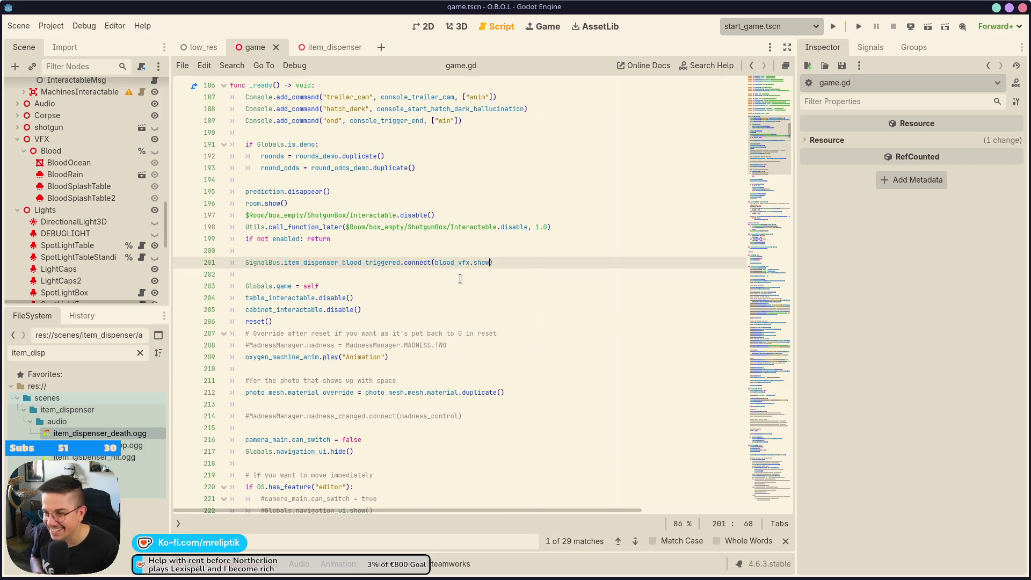
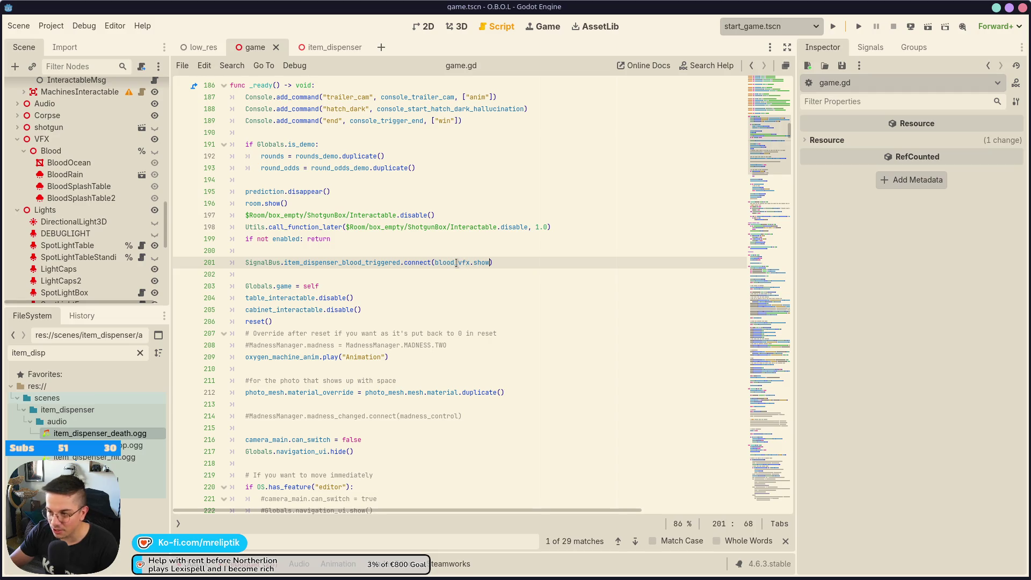
- Rewrap the connect call in game.gd as a multi-line func() lambda around blood_vfx.show
key(Return)
text(func()
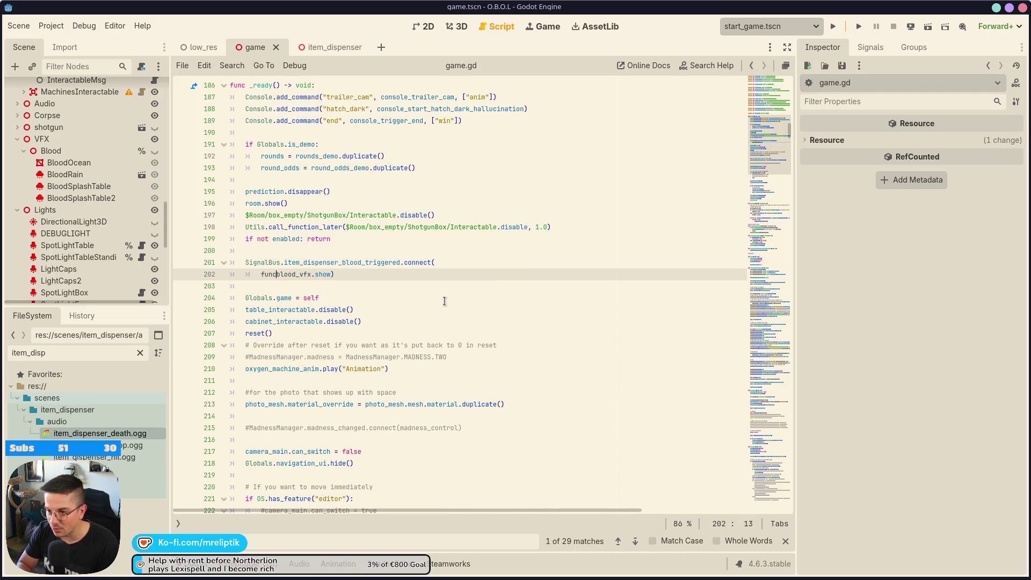
text():)
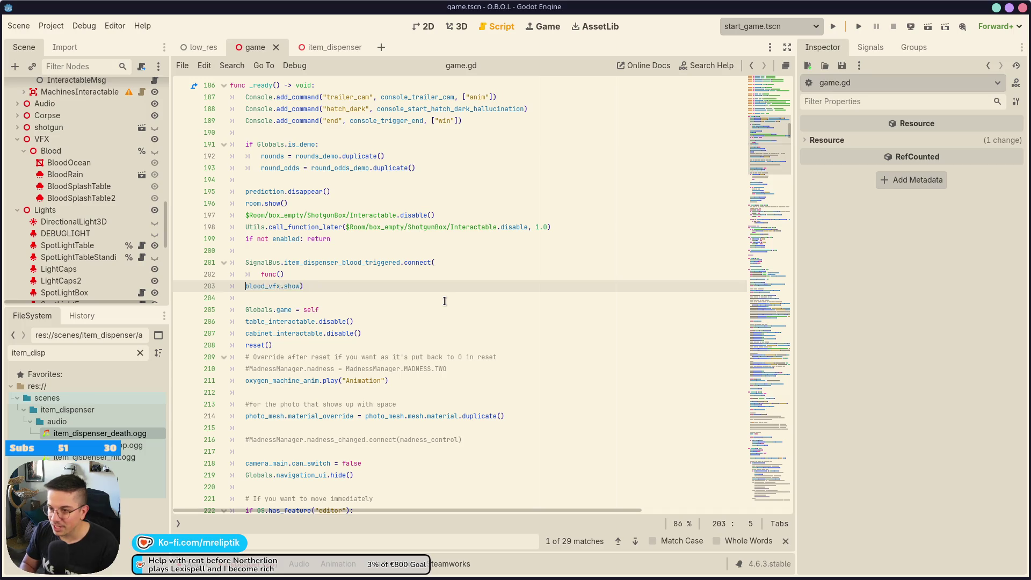
key(Return)
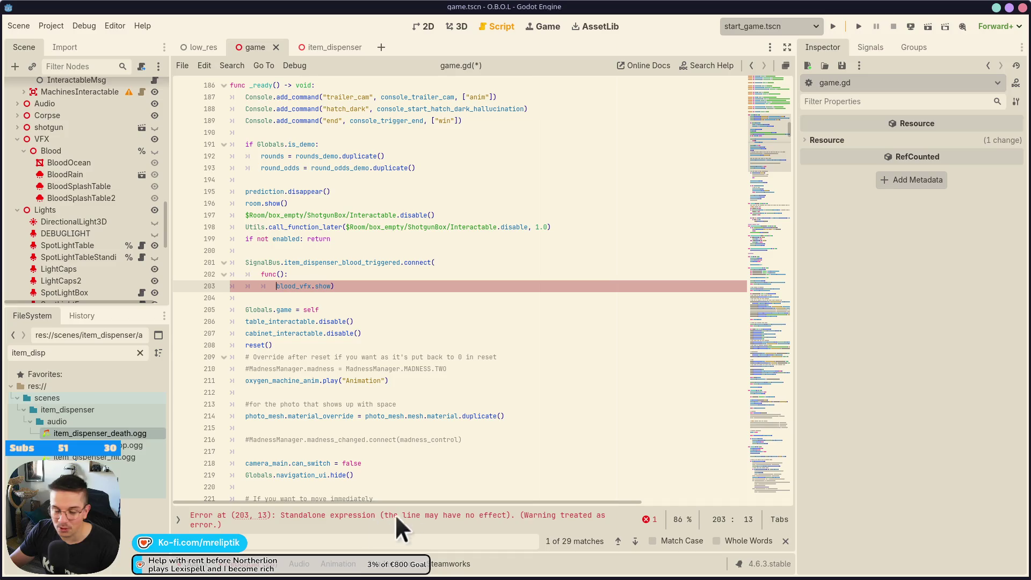
click(332, 286)
key(Return)
key(BackSpace)
mouse_move(333, 286)
mouse_down()
mouse_move(264, 287)
mouse_move(276, 288)
mouse_up()
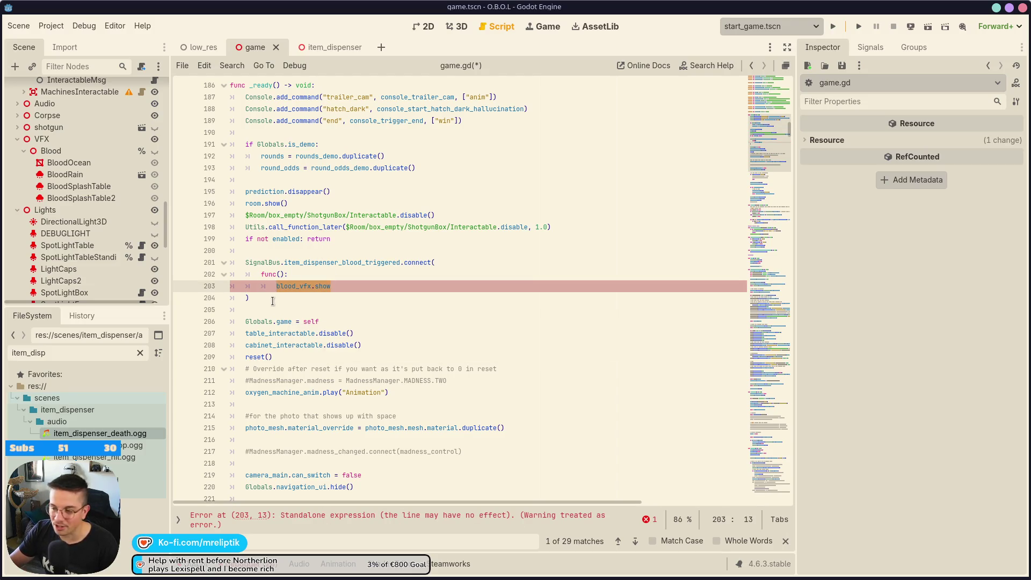
key(Left)
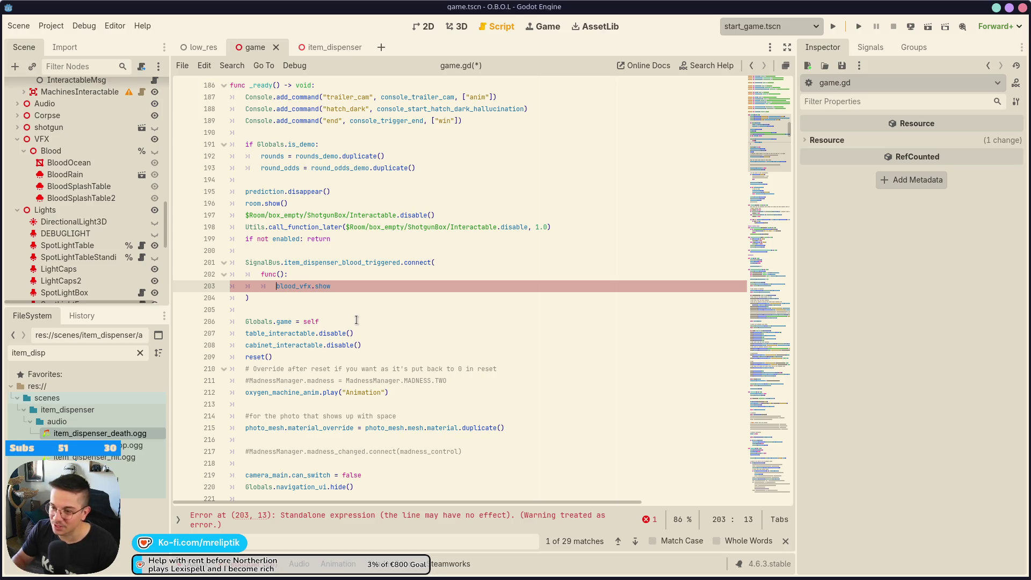
- Remove the lambda wrapper, rejoin the connect call on line 201, and save game.gd
key(BackSpace)
key(BackSpace)
key(BackSpace)
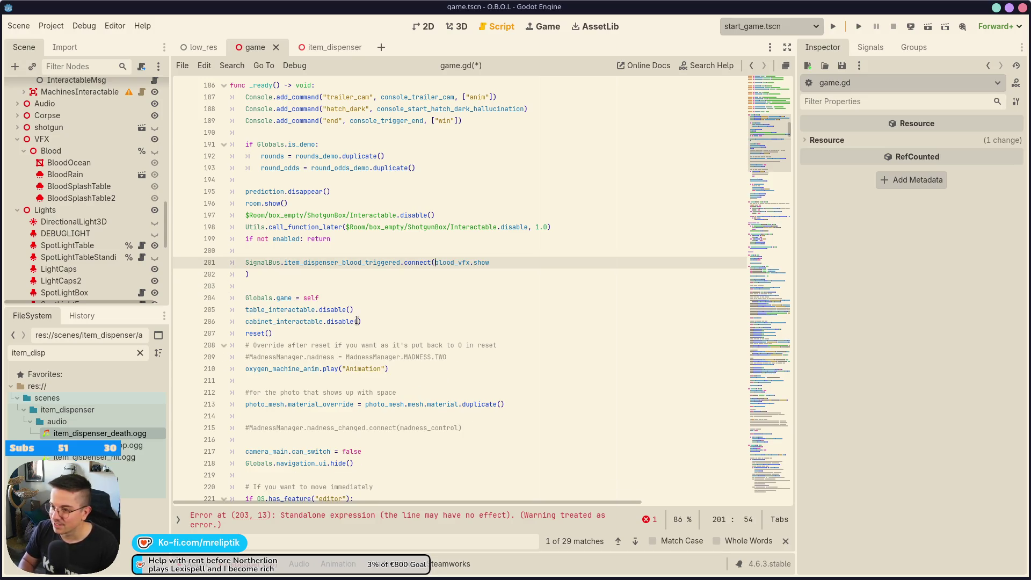
key(Down)
key(BackSpace)
key(BackSpace)
key(ctrl+s)
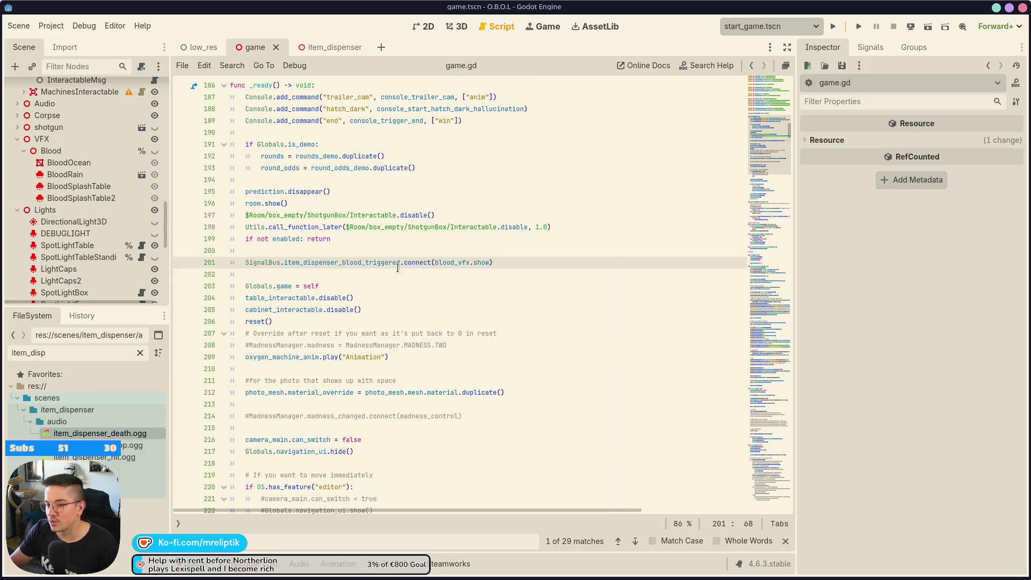
scroll(81, 215, down, 2)
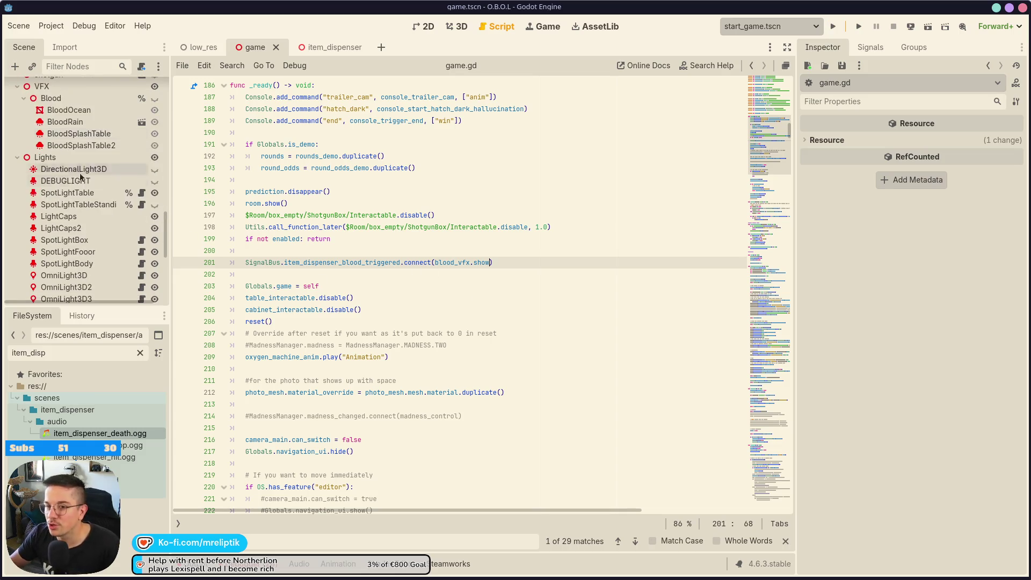
- Switch to the item_dispenser scene and its ItemDispenser script, abandoning a 'madness' scene search
click(337, 54)
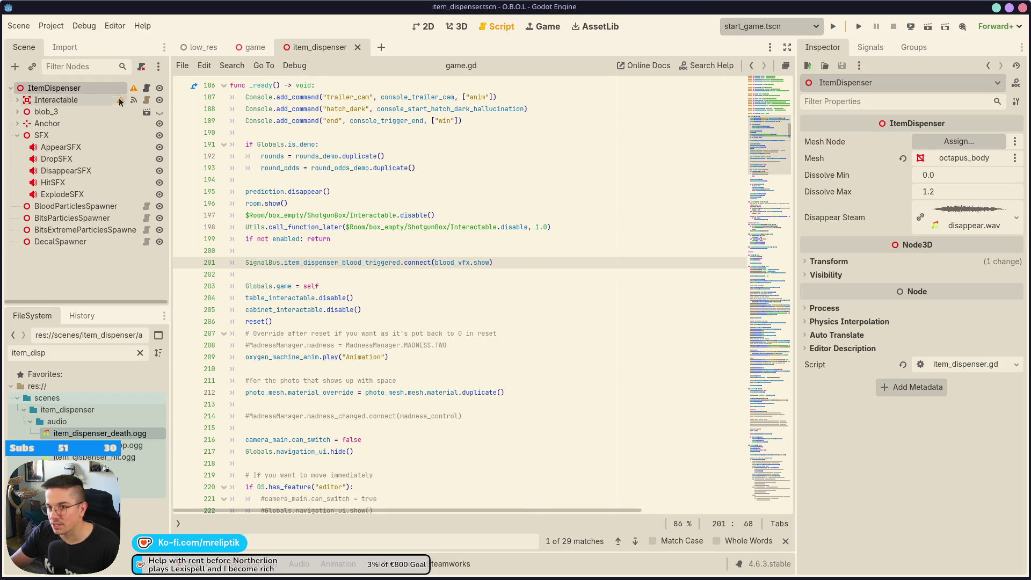
click(147, 87)
key(ctrl+shift+o)
text(madness)
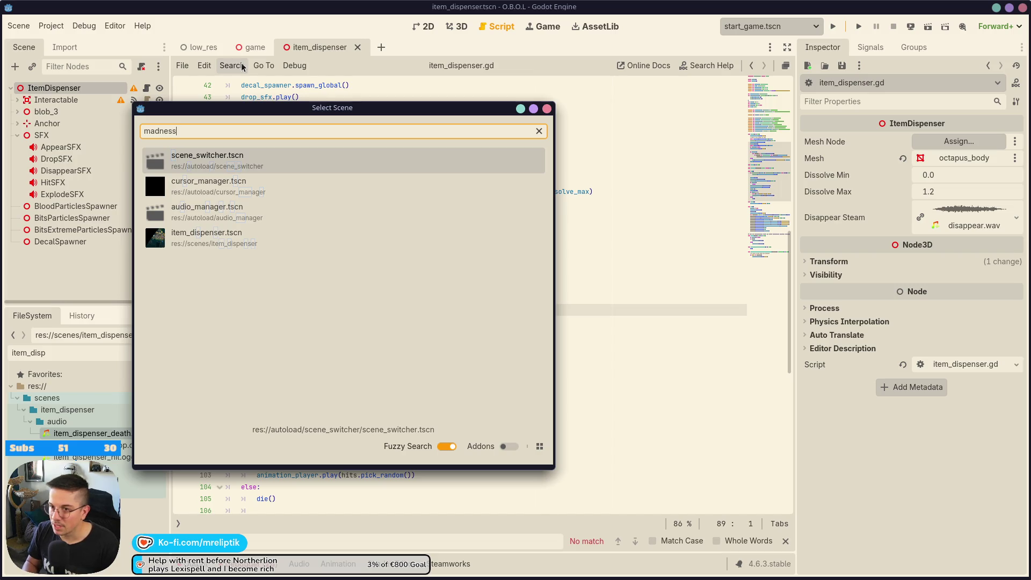
text(_ma)
key(BackSpace)
key(BackSpace)
key(BackSpace)
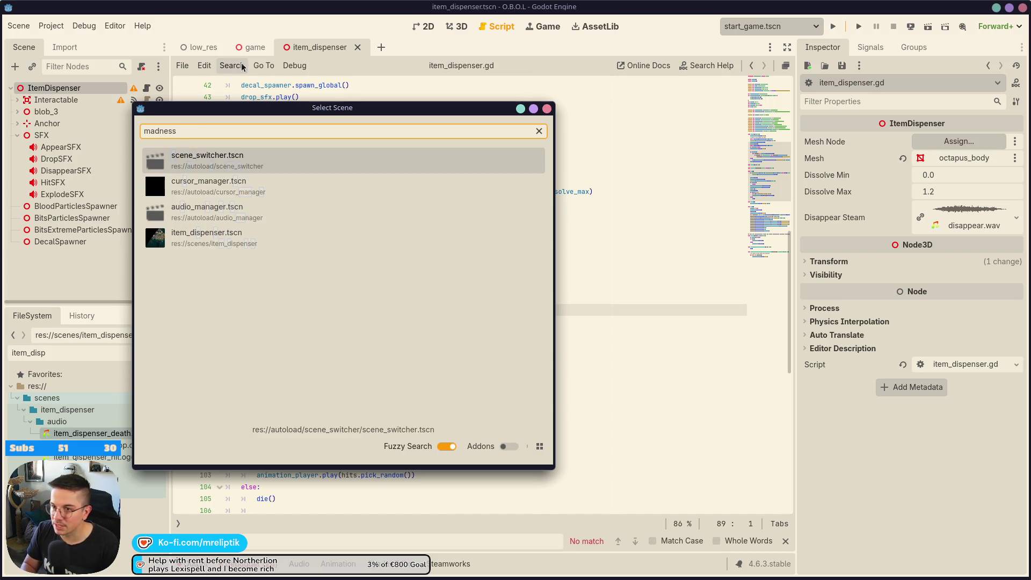
text(_ma)
key(BackSpace)
key(BackSpace)
key(BackSpace)
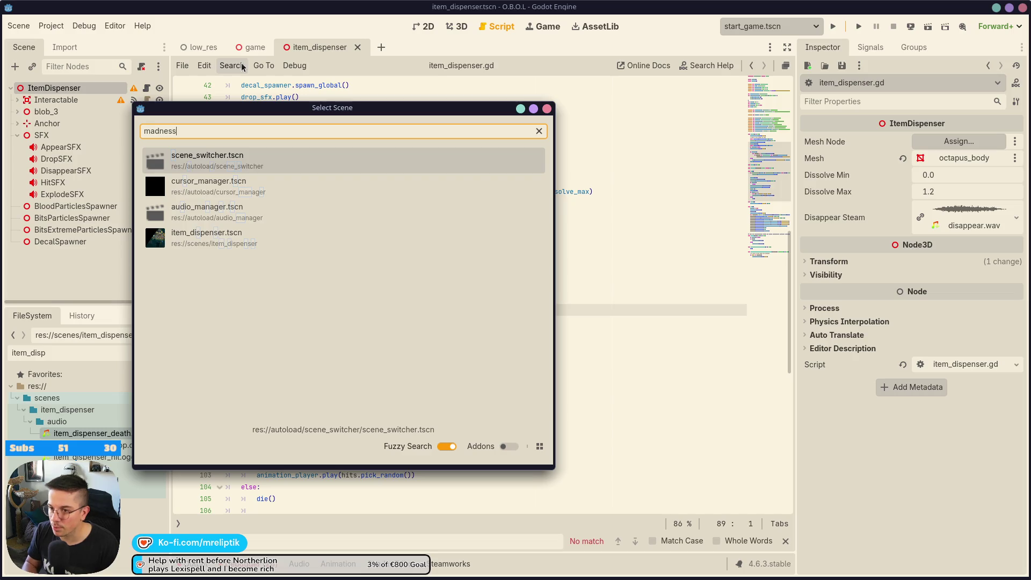
key(Down)
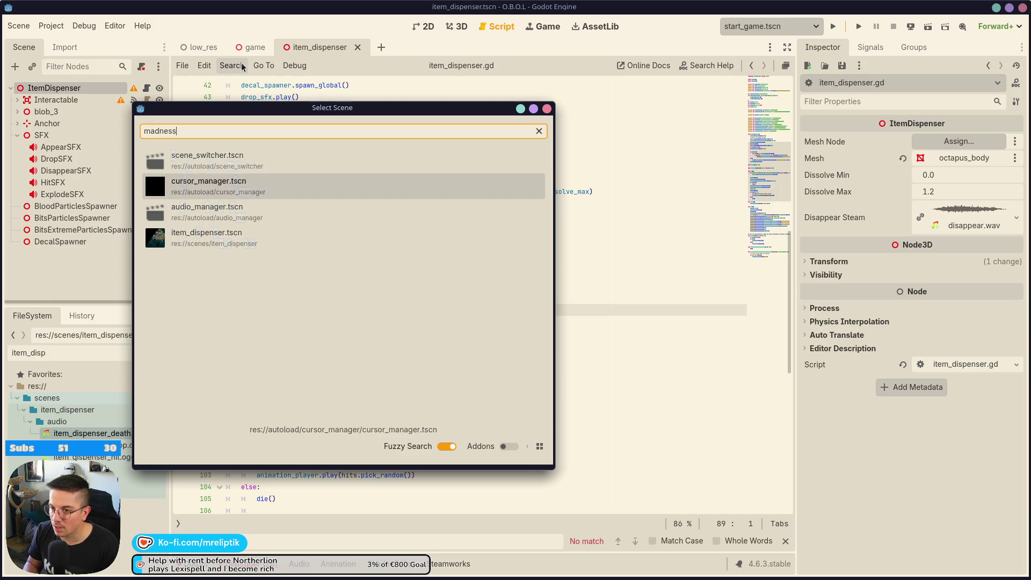
key(Escape)
- Open madness_manager.gd through the quick script search for 'madness'
key(ctrl+alt+o)
text(madness)
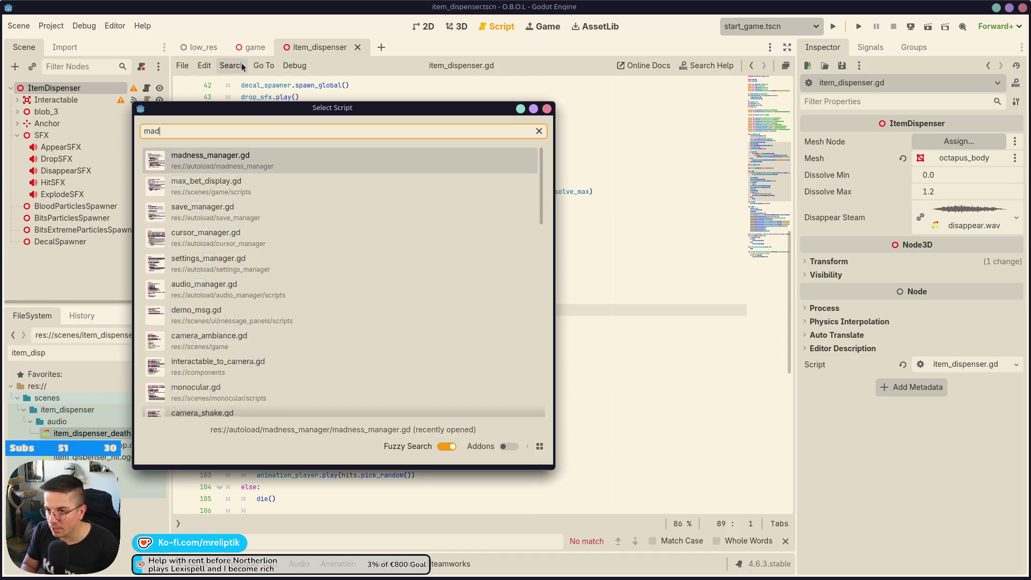
key(Return)
key(ctrl+s)
scroll(320, 108, down, 1)
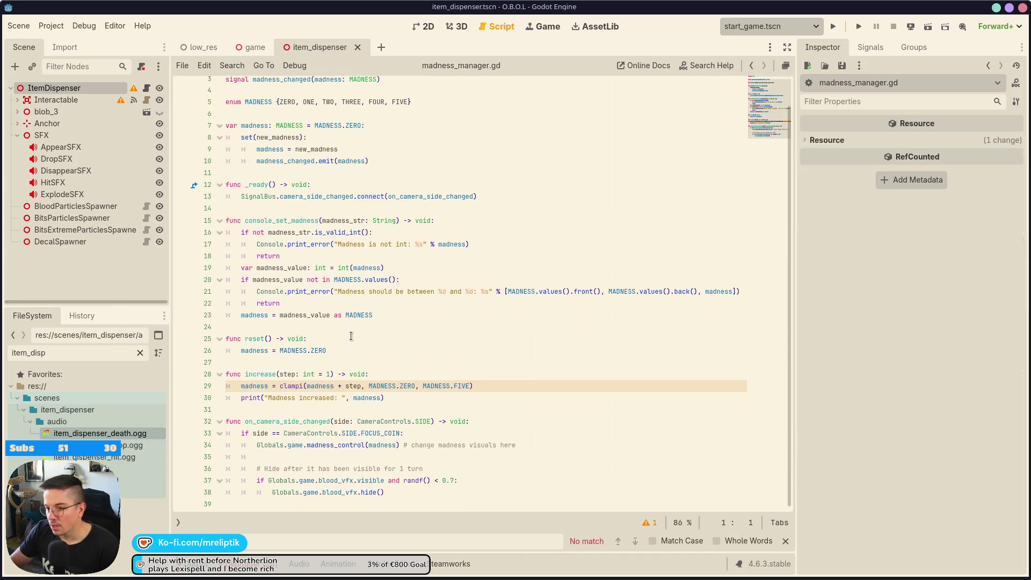
- Read madness_manager.gd, highlighting increase, on_camera_side_changed, blood_vfx.visible and madness_control
click(317, 196)
double_click(256, 374)
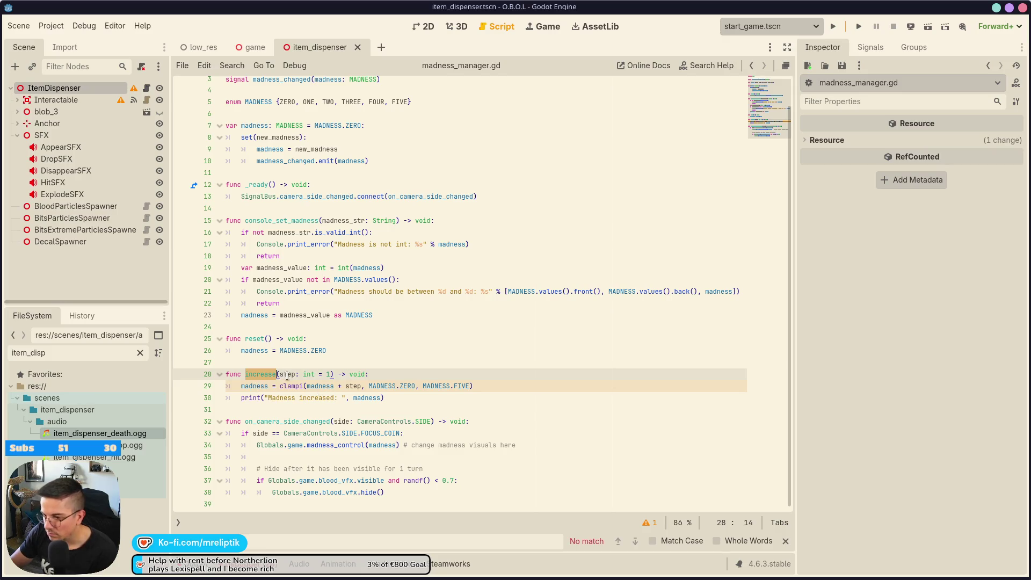
double_click(282, 421)
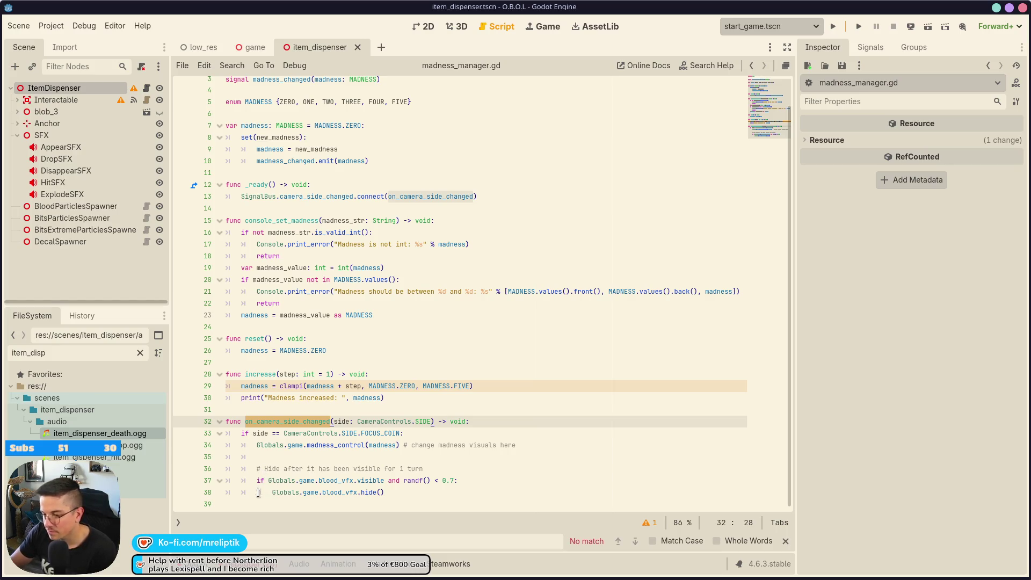
double_click(331, 480)
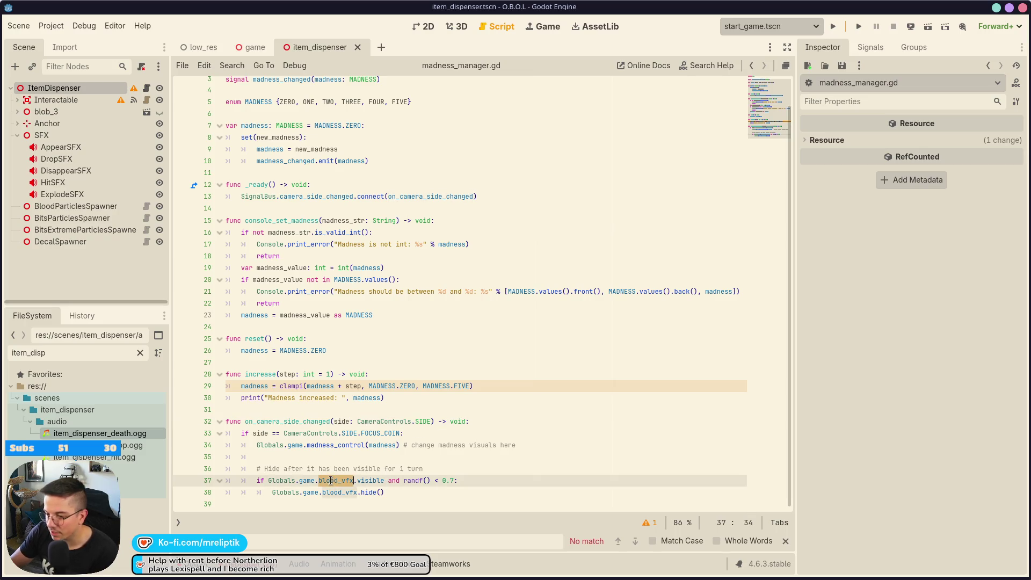
double_click(376, 480)
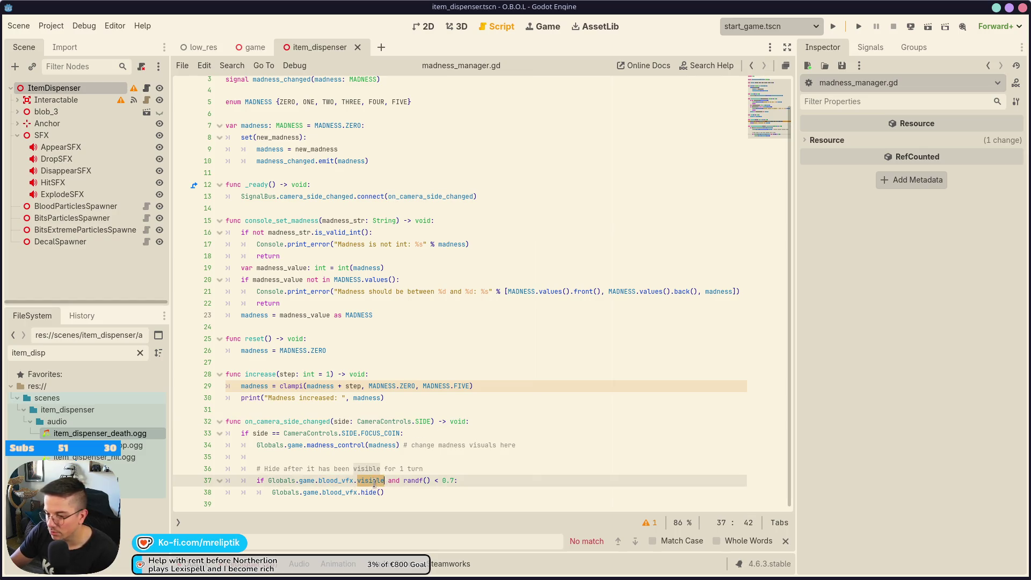
click(486, 480)
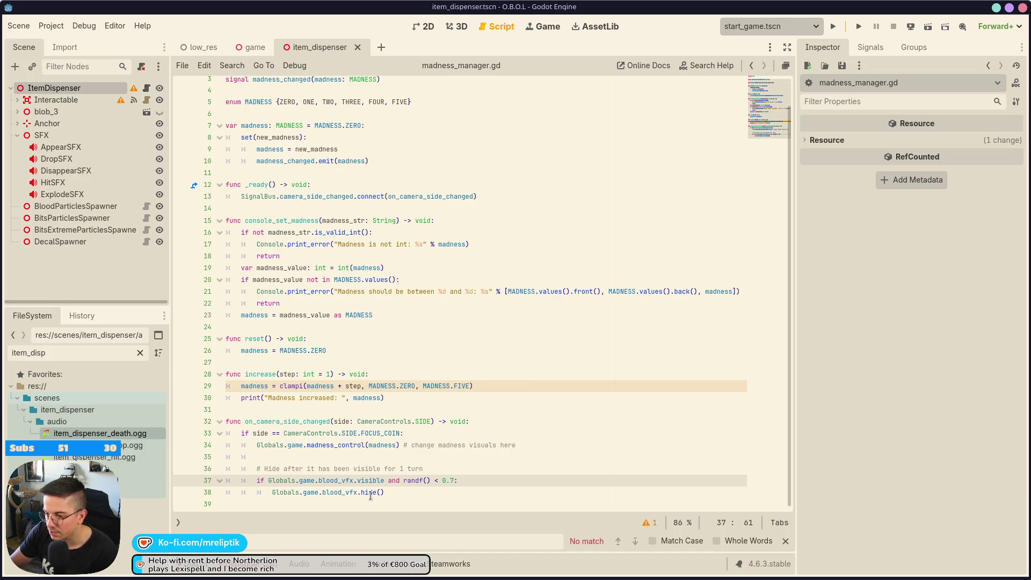
click(319, 445)
click(284, 469)
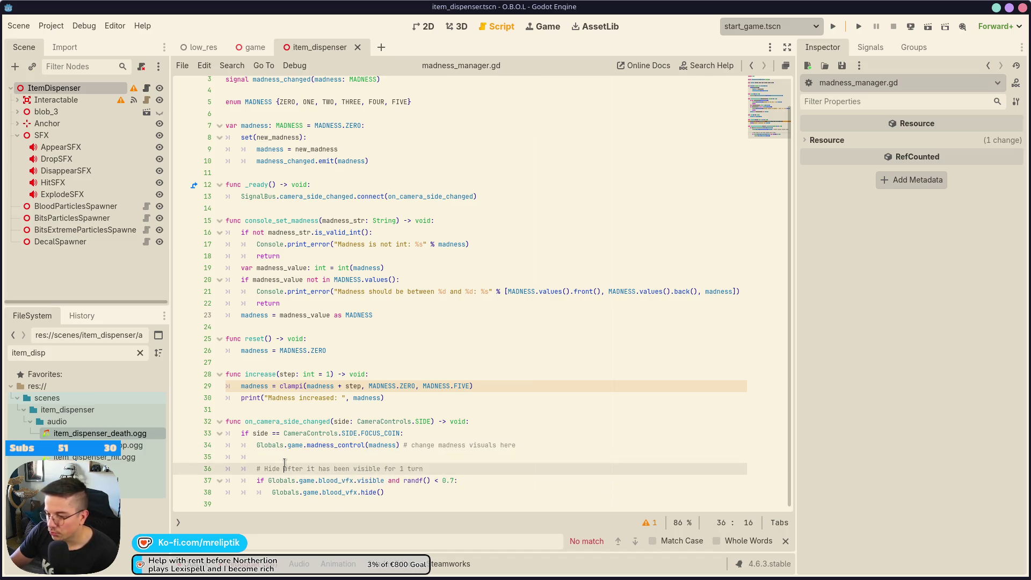
double_click(320, 448)
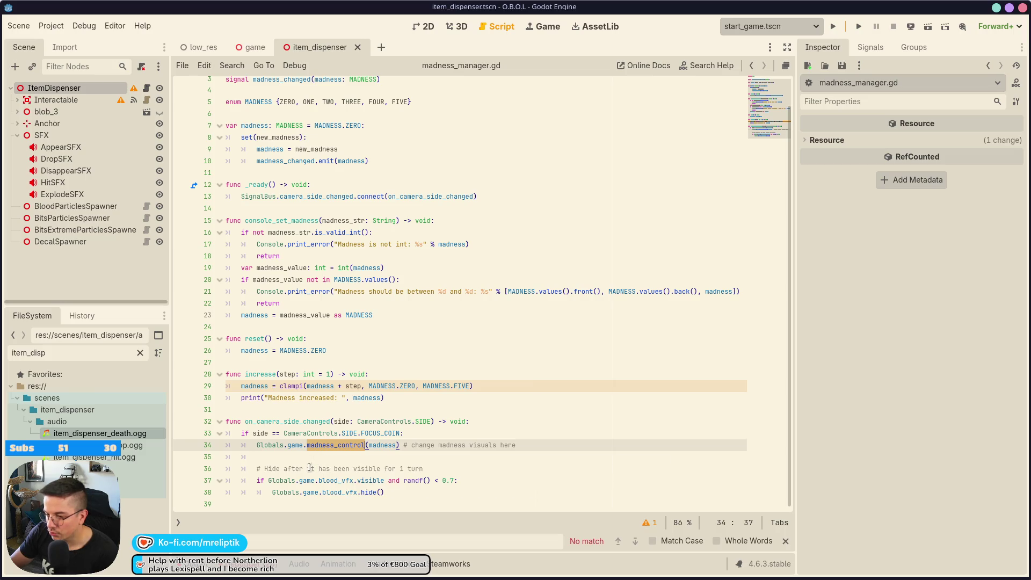
click(306, 468)
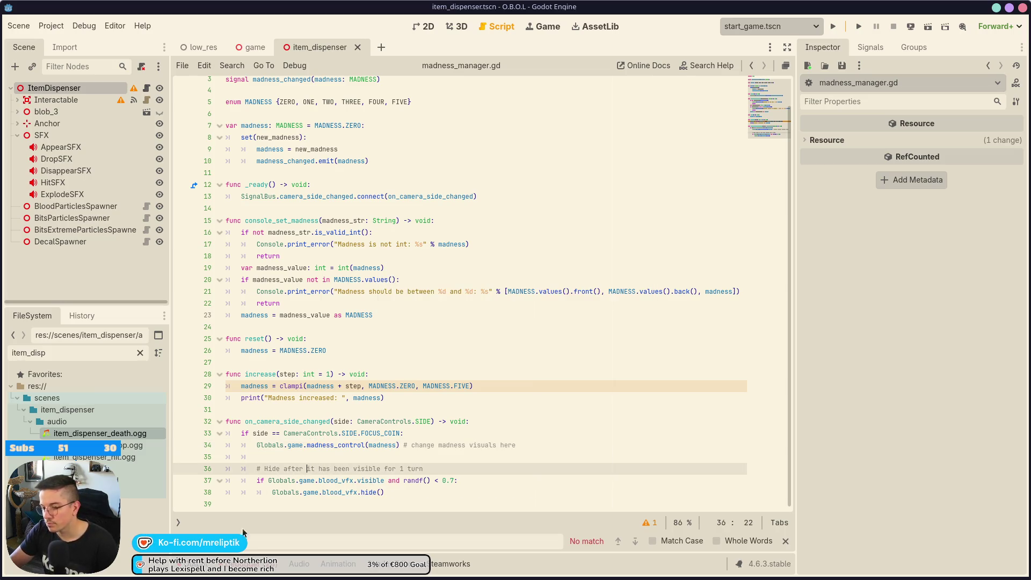
key(alt+Tab)
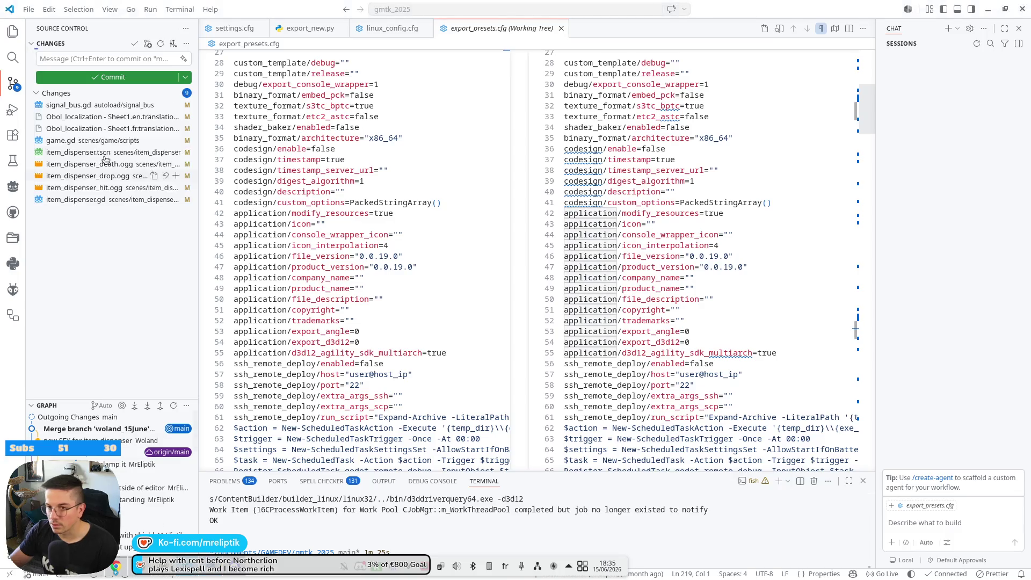
- Stage the four item dispenser sound files and commit them as 'normalize sfx'
click(94, 166)
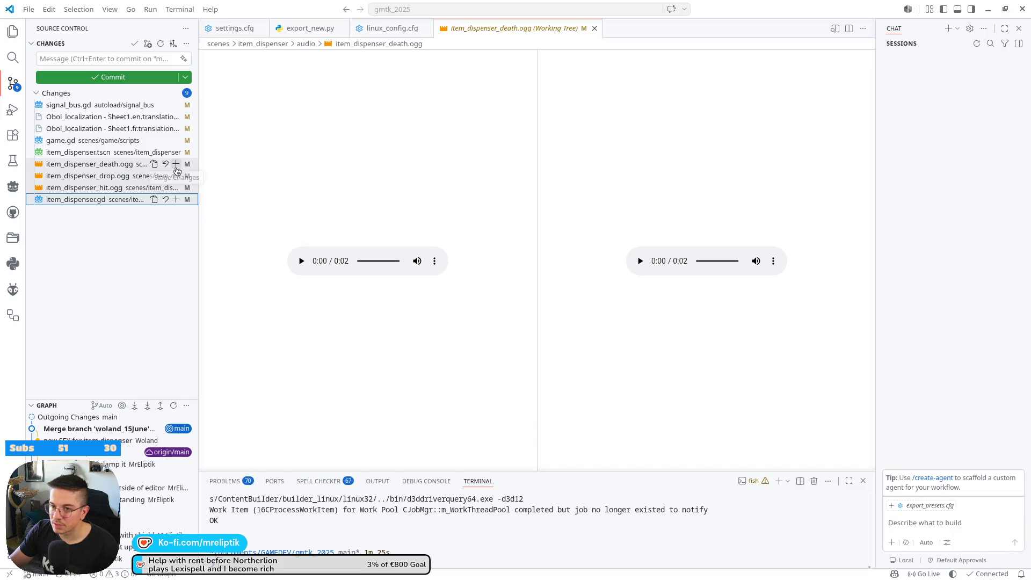
click(129, 187)
click(178, 152)
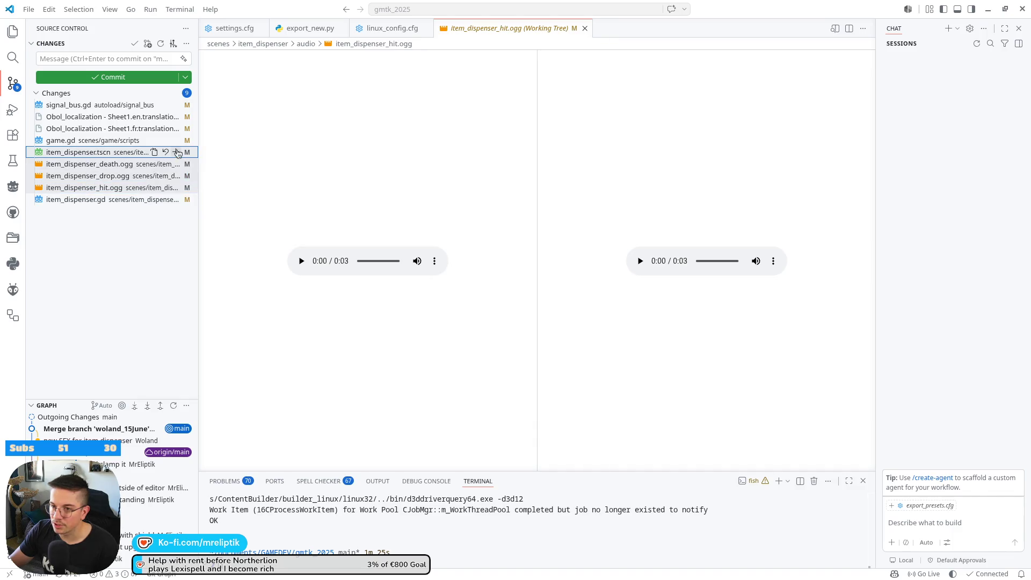
click(101, 55)
text(normalize sf)
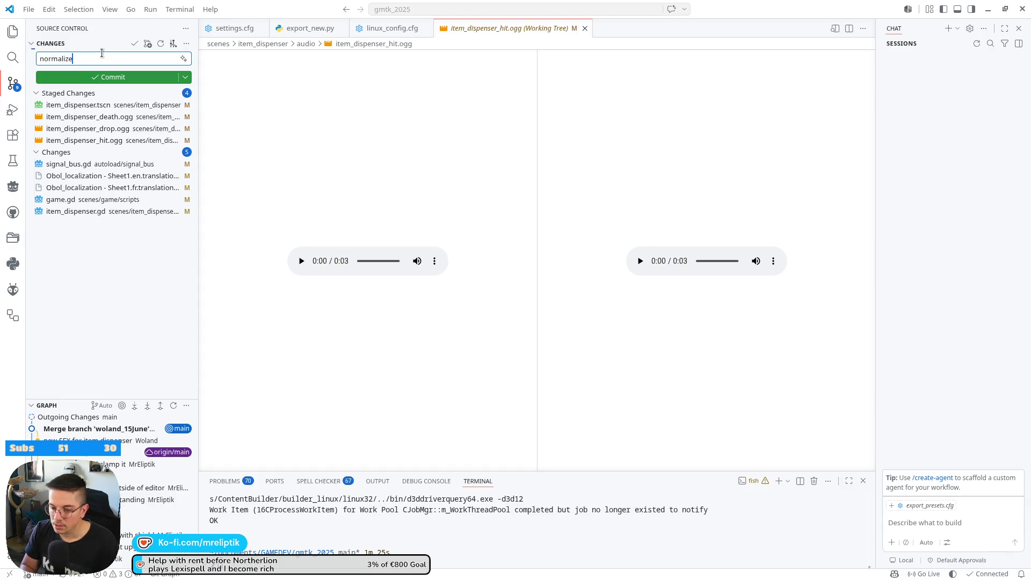
text(x)
key(ctrl+Return)
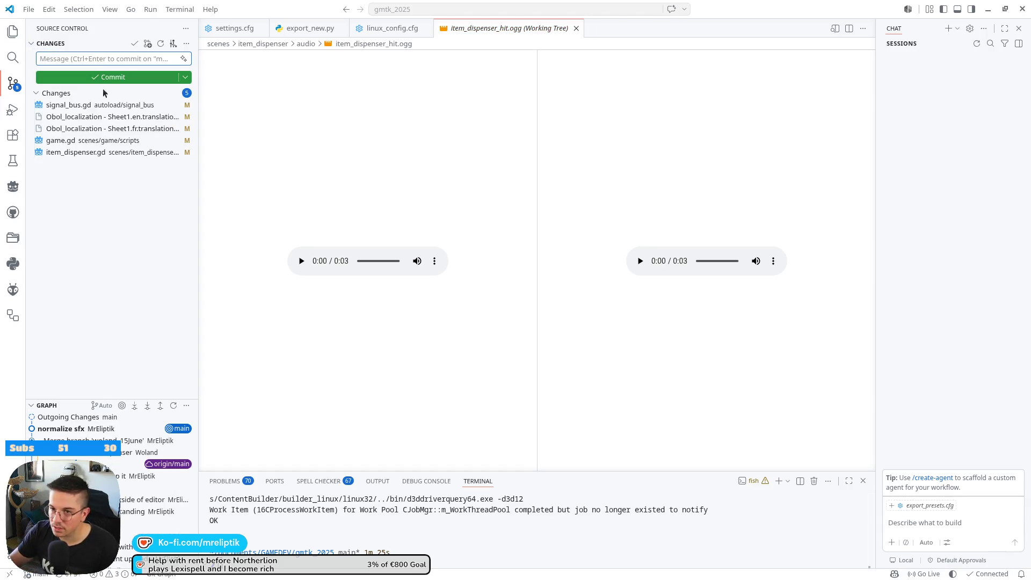
- Stage the remaining changes and commit them as 'add madness blood when hitting dispenser'
click(82, 106)
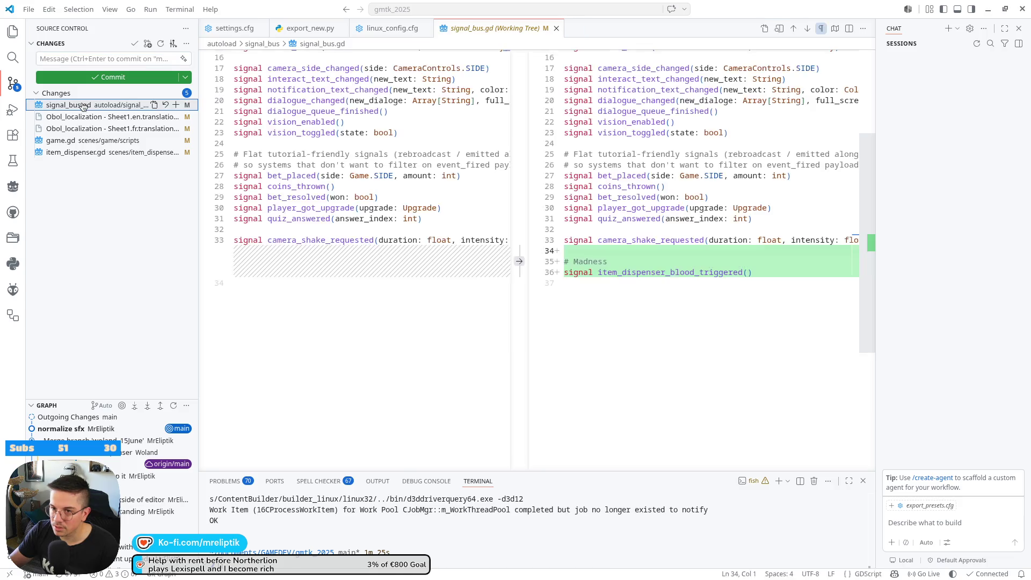
shift+click(75, 153)
click(177, 105)
click(117, 63)
text(add mad)
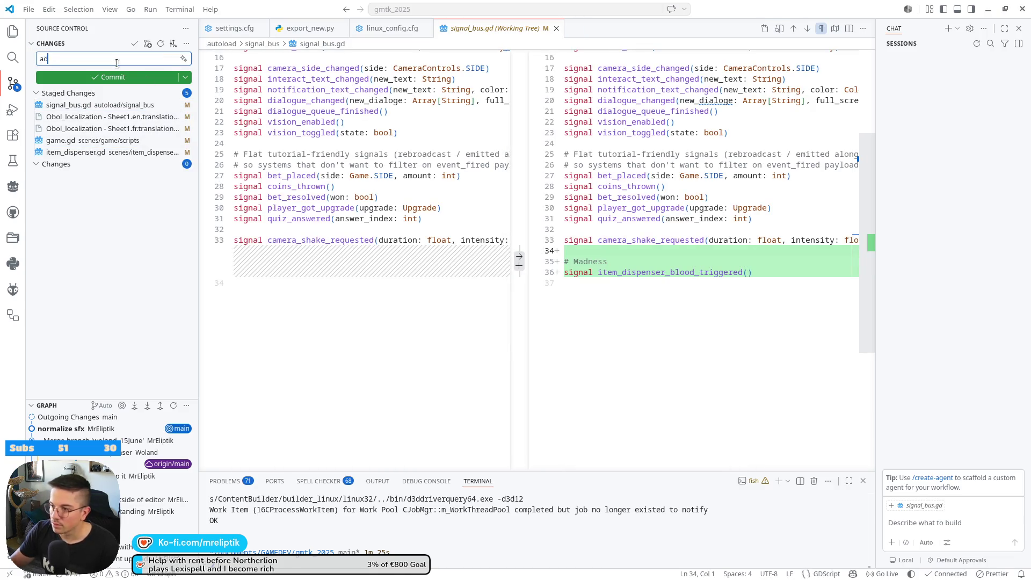
text(ness)
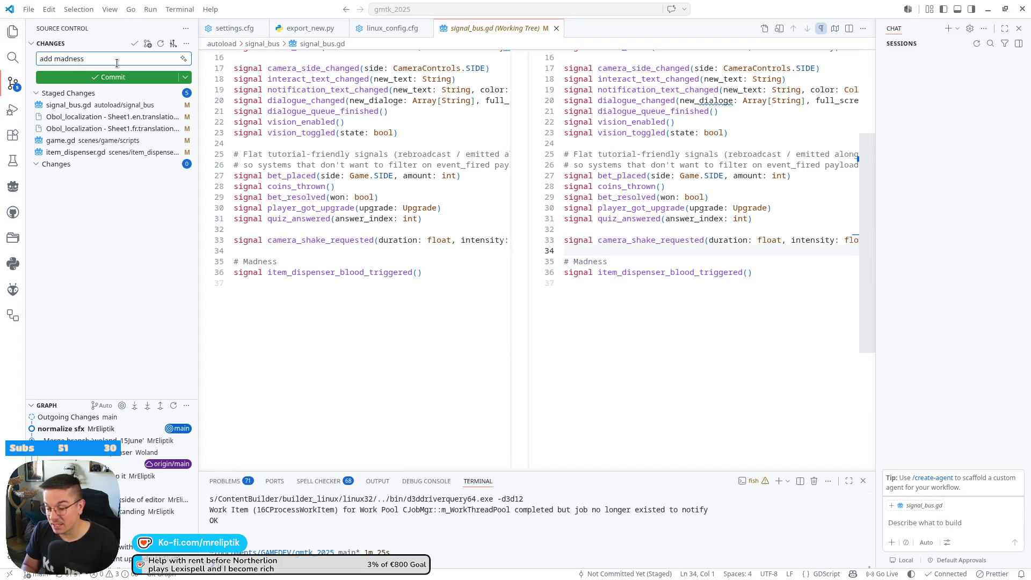
text( bloog wha)
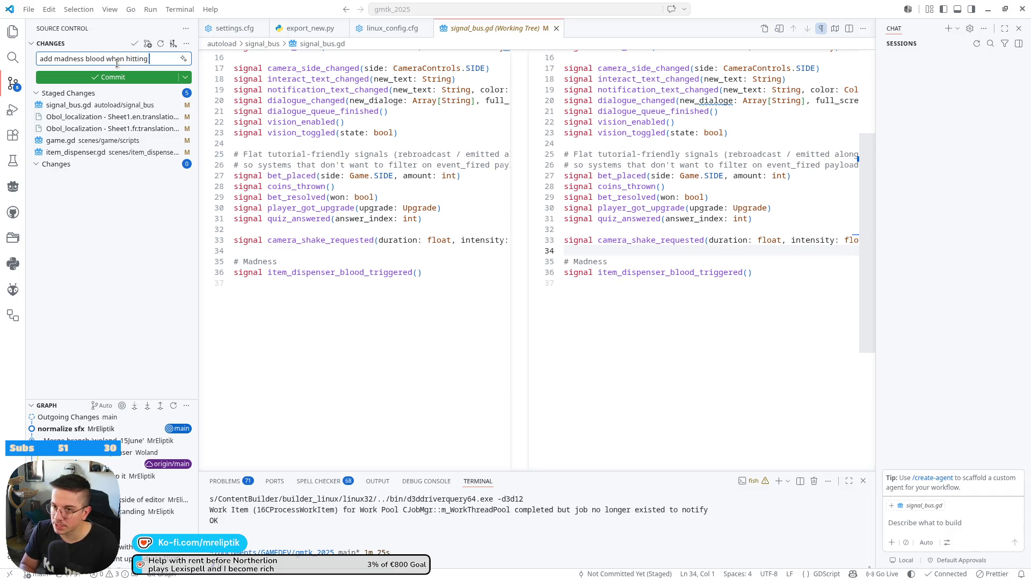
text(dispenser)
key(ctrl+Return)
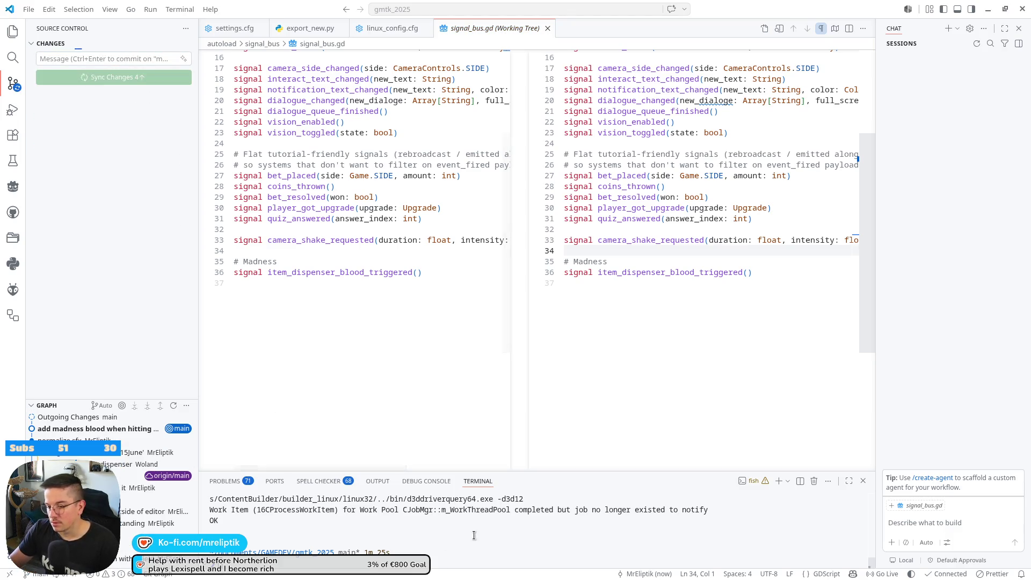
key(alt+Tab)
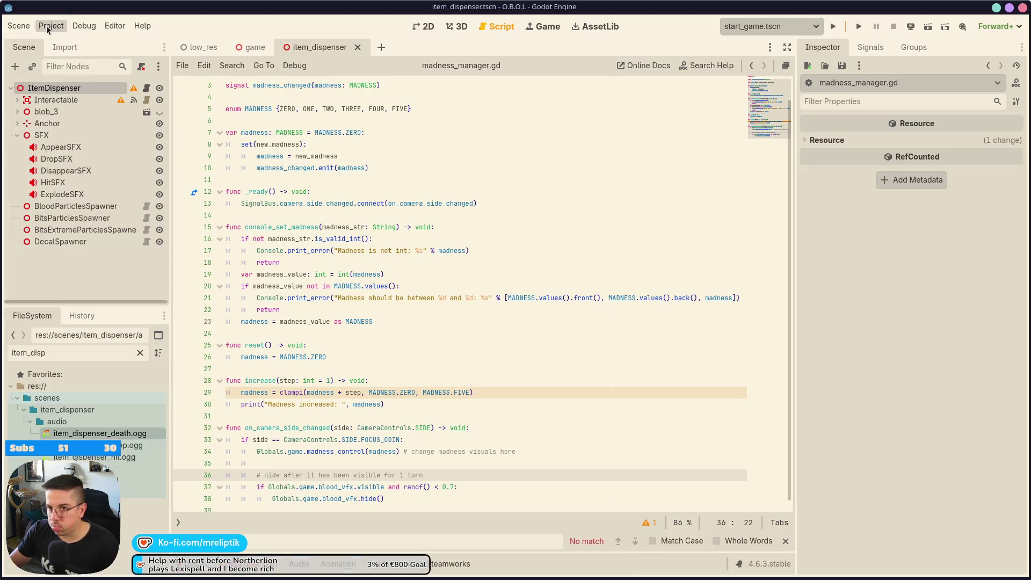
- Change the project Version setting from 0.0.19 to 0.0.20 and review the project.godot diff
click(49, 26)
click(62, 39)
click(504, 280)
key(BackSpace)
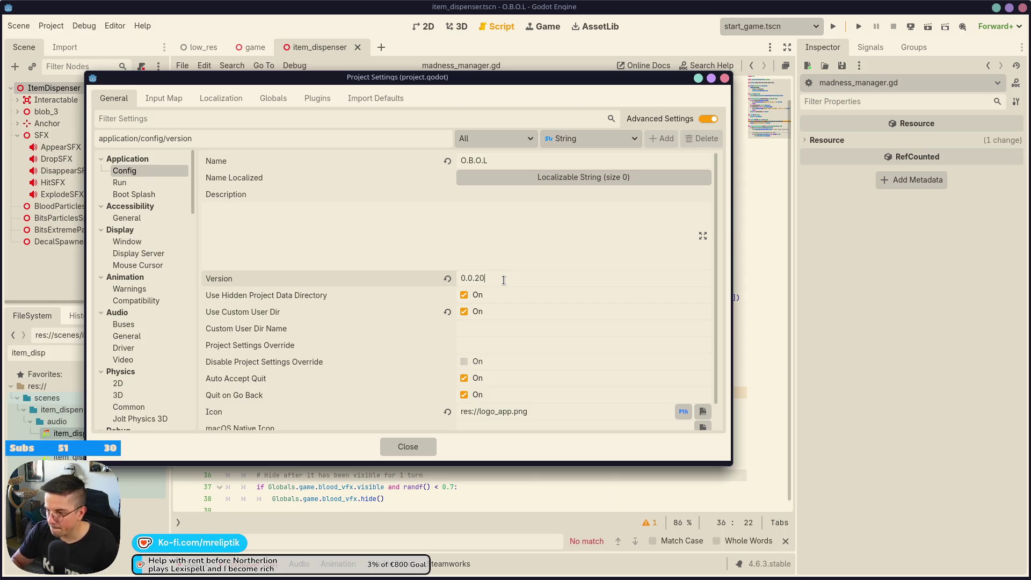
click(408, 446)
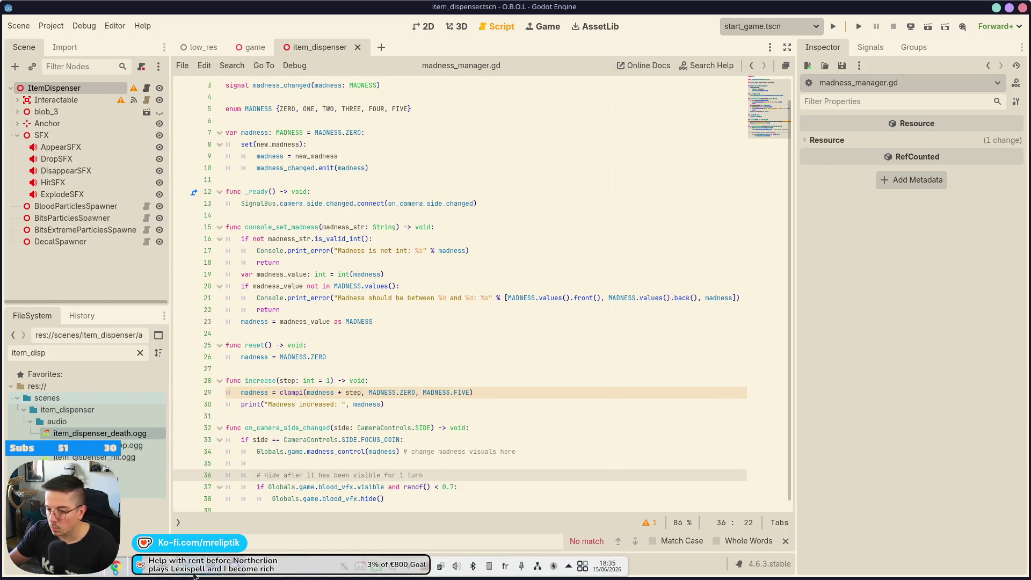
key(alt+Tab)
click(68, 104)
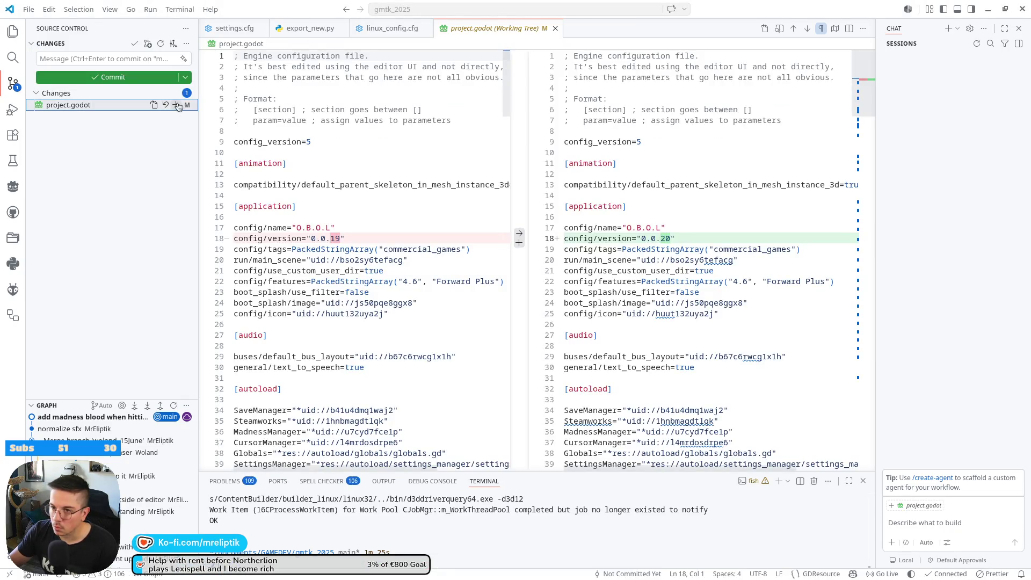
- Stage project.godot, commit it as 'version', and sync the commits to the remote
click(177, 104)
click(94, 58)
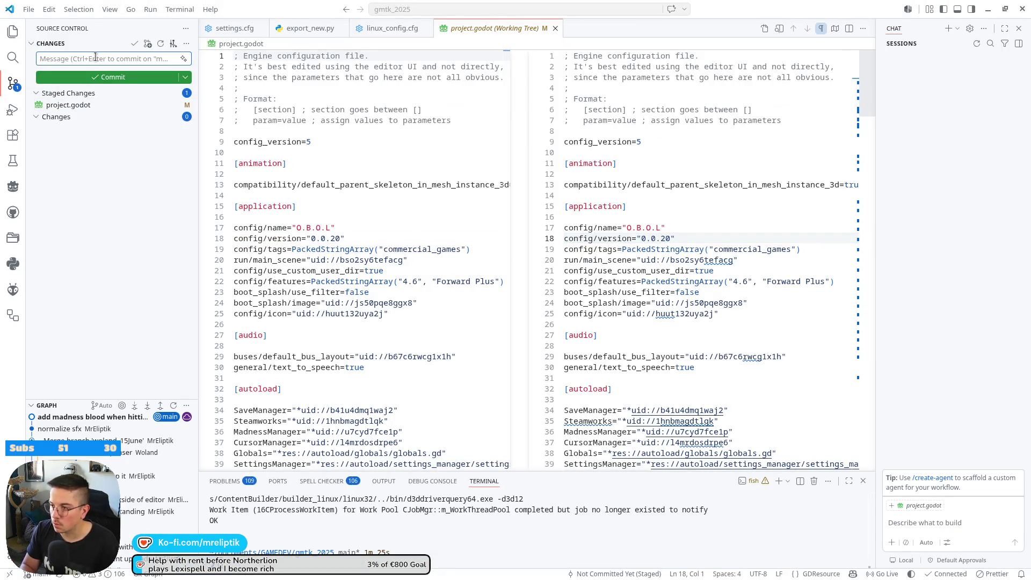
text(version)
key(ctrl+Return)
click(111, 75)
mouse_move(197, 576)
key(alt+Tab)
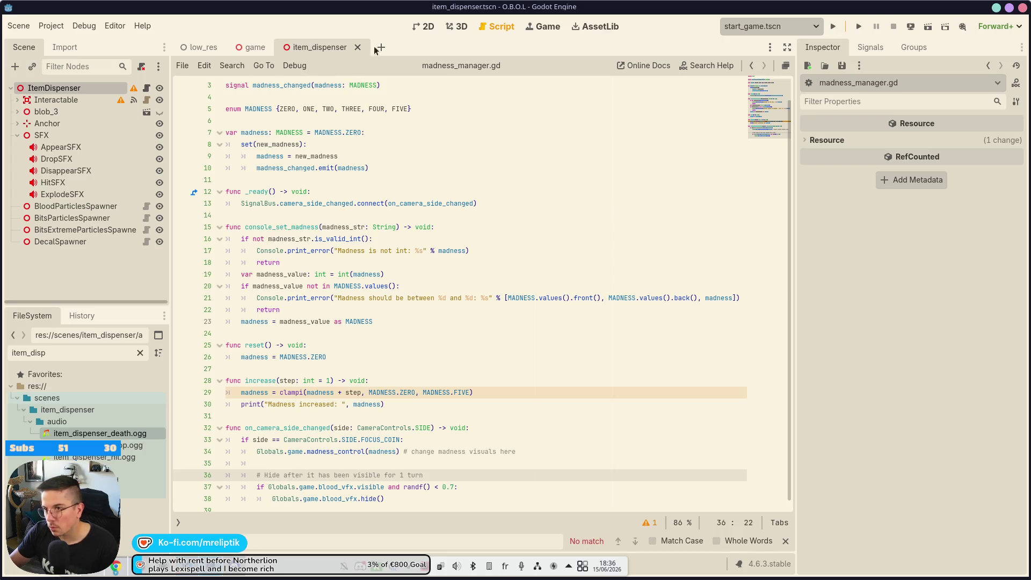
- Open titlescreen_3D.tscn from the quick scene search for 'title'
key(ctrl+shift+o)
text(itt)
key(Escape)
key(ctrl+alt+o)
text(title)
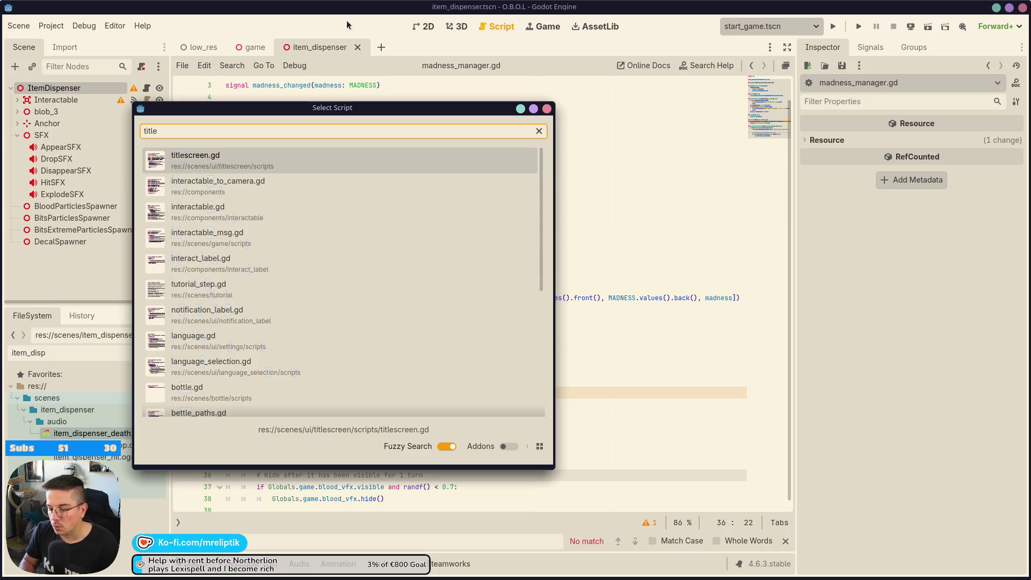
key(Escape)
key(ctrl+o)
key(Escape)
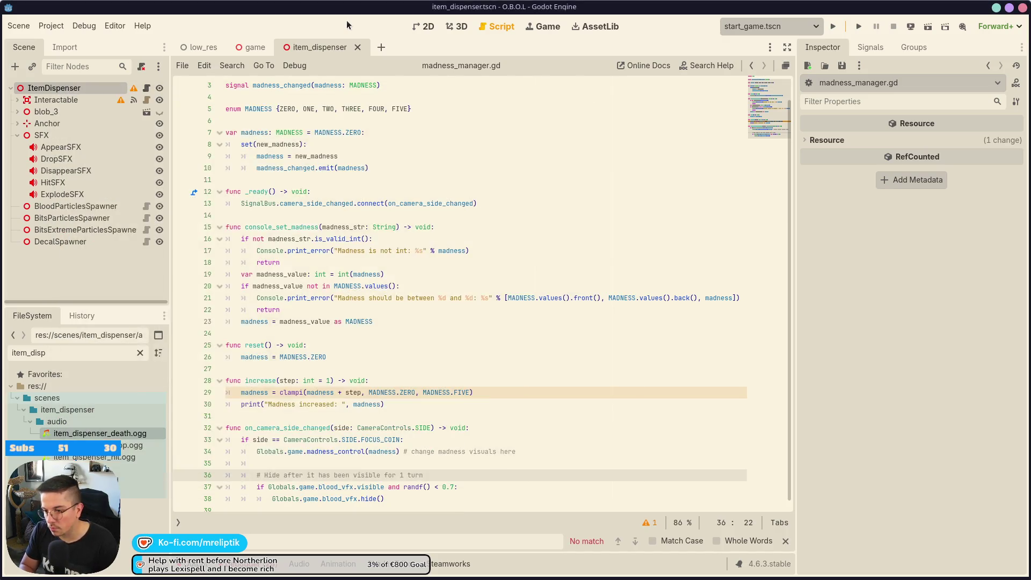
key(ctrl+shift+o)
text(title)
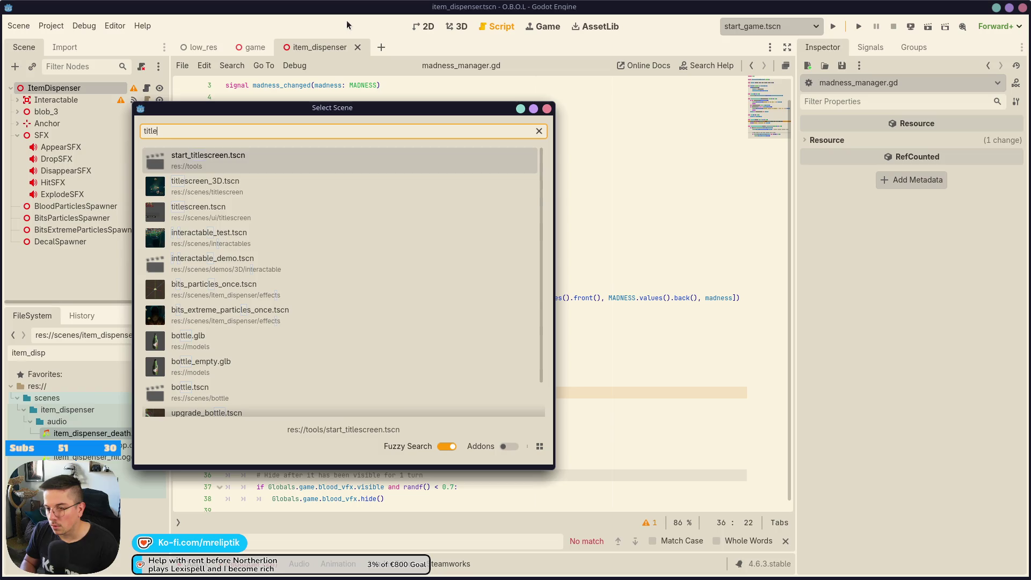
key(Down)
key(Return)
- Show the low_res scene in the 2D view with the Titlescreen node selected and the shader editor hidden
click(203, 47)
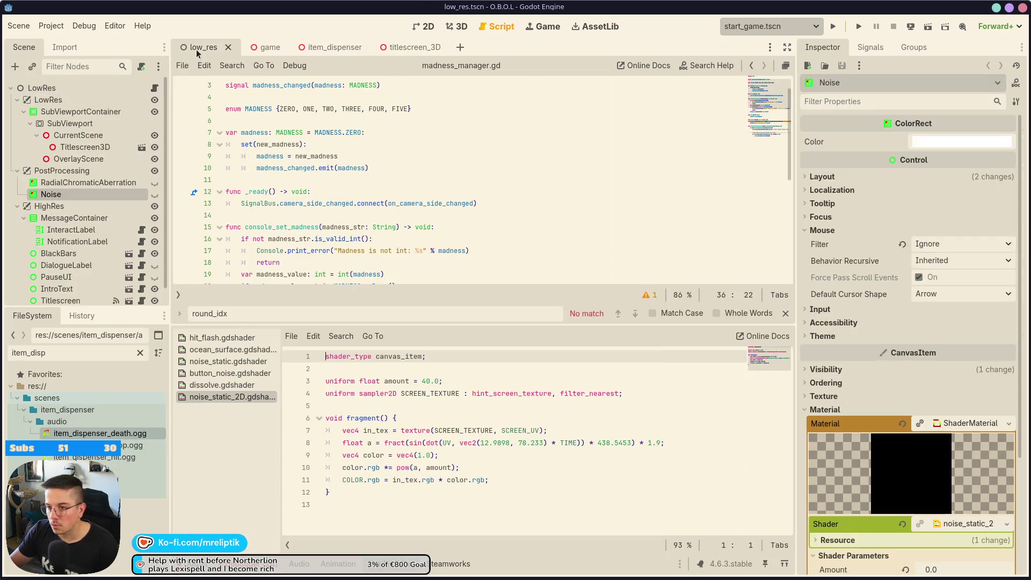
click(425, 26)
click(589, 246)
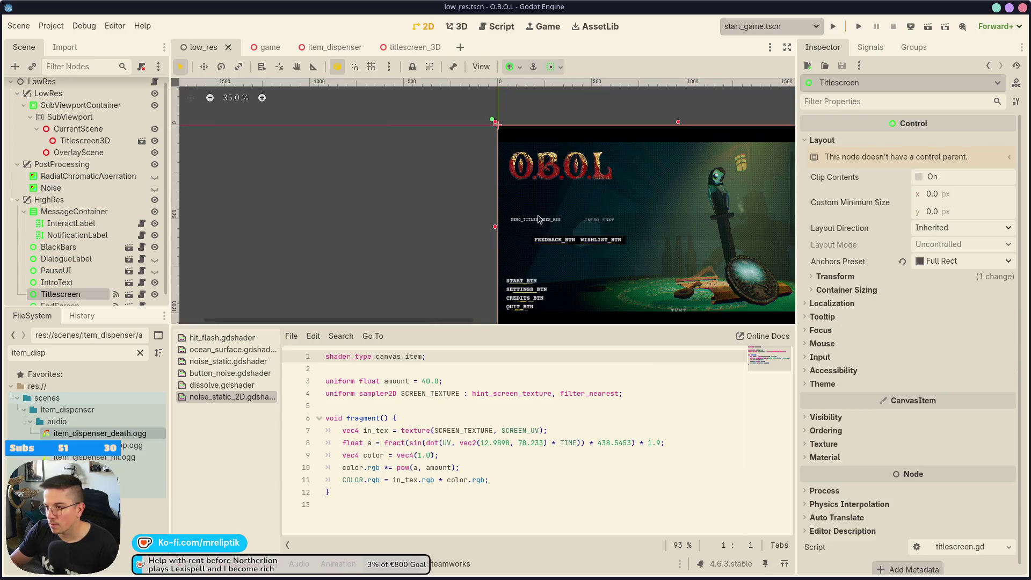
key(ctrl+j)
scroll(478, 121, up, 5)
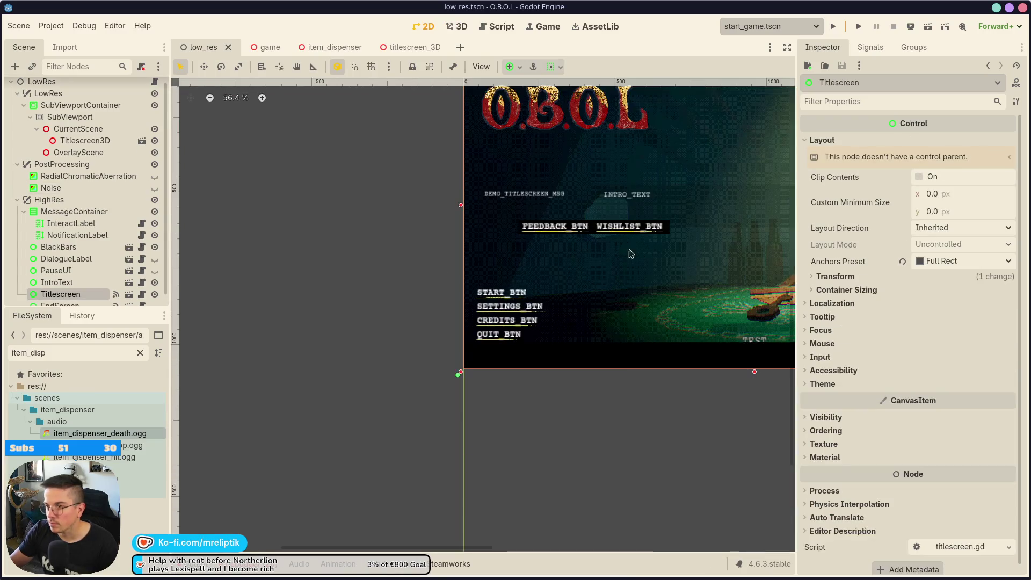
click(509, 67)
click(481, 67)
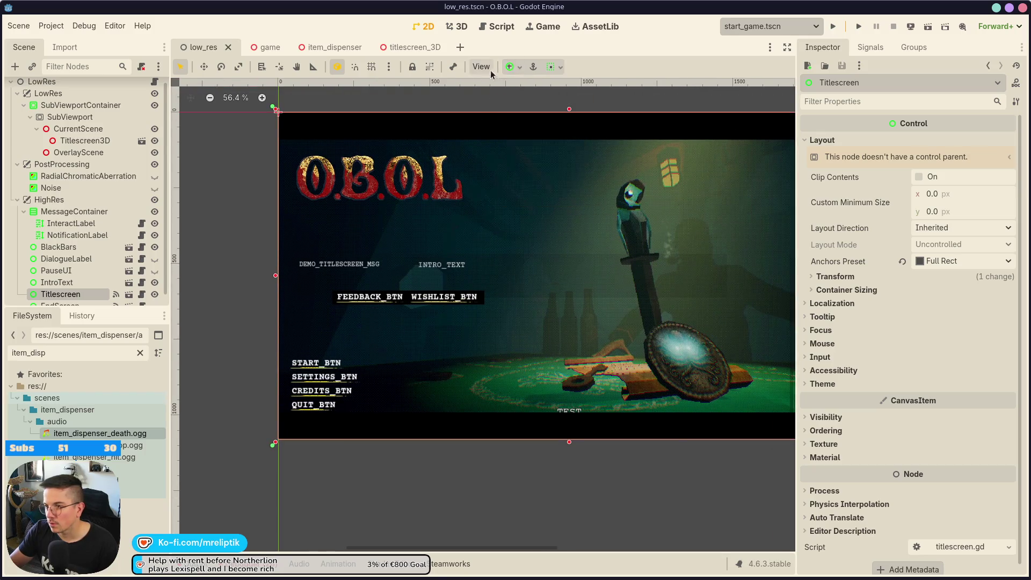
click(481, 67)
- Preview the title screen in French, then English, then with translation preview off
mouse_move(536, 259)
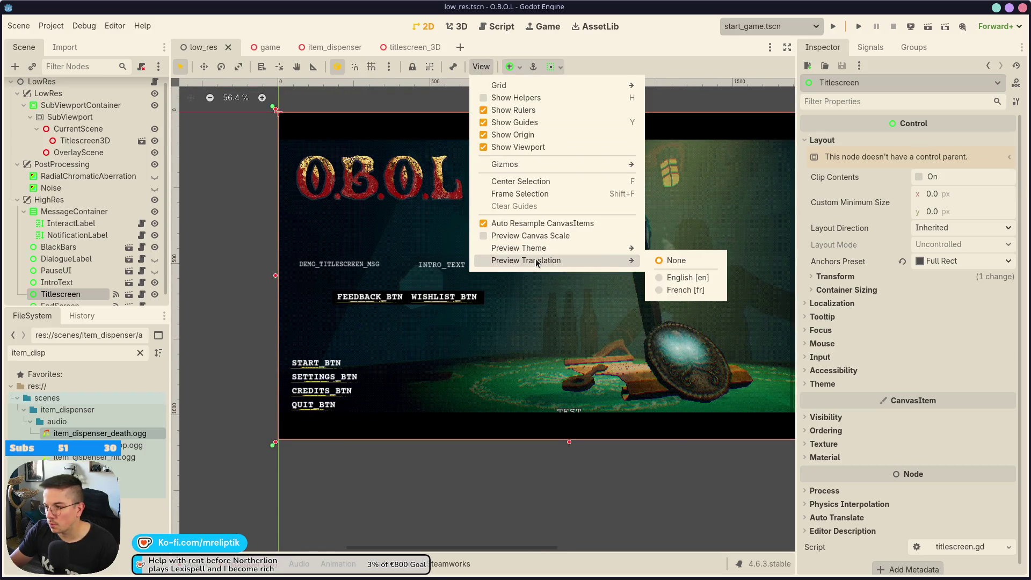
click(676, 290)
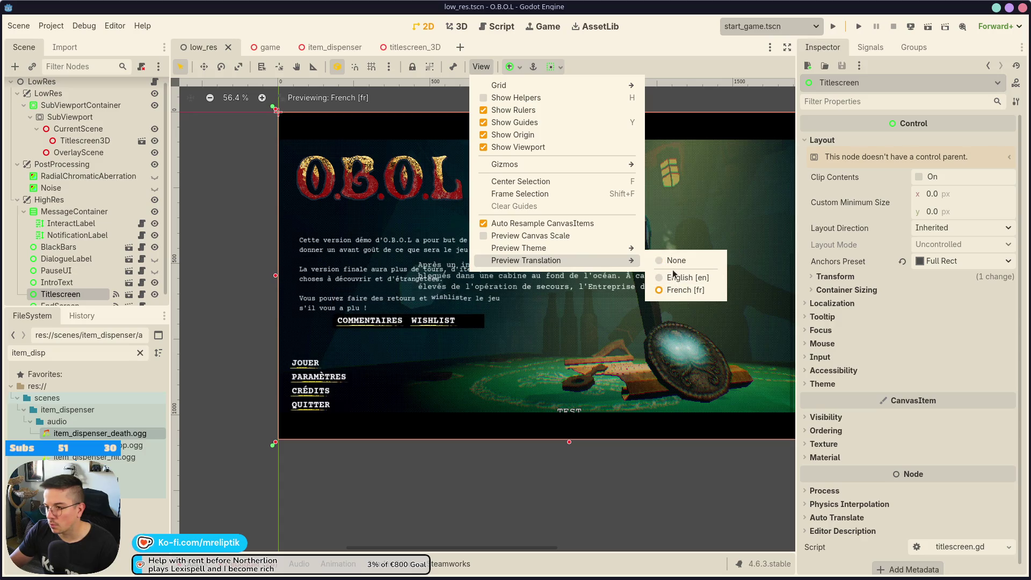
click(674, 278)
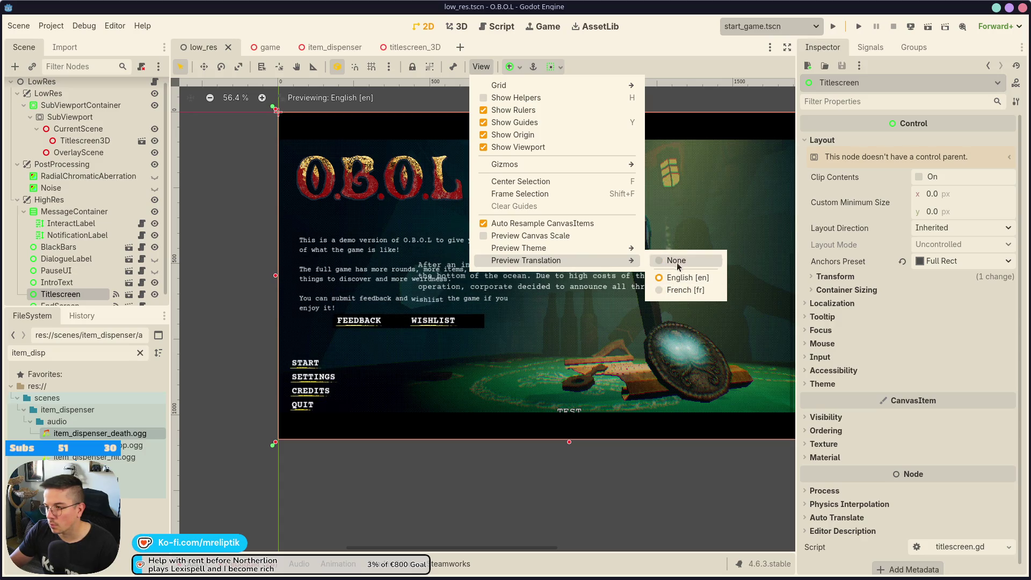
click(673, 261)
click(209, 288)
mouse_move(234, 573)
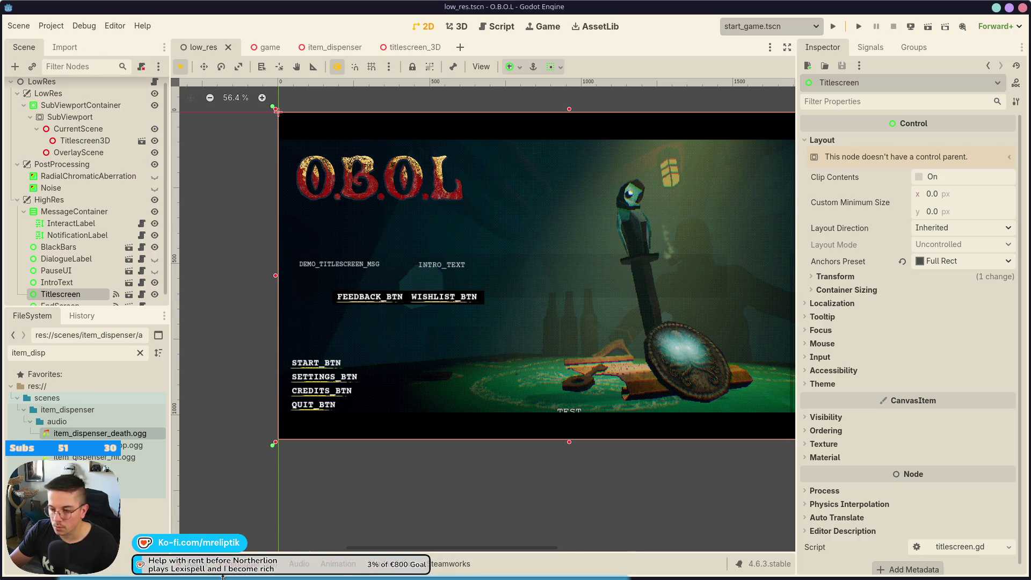
click(392, 568)
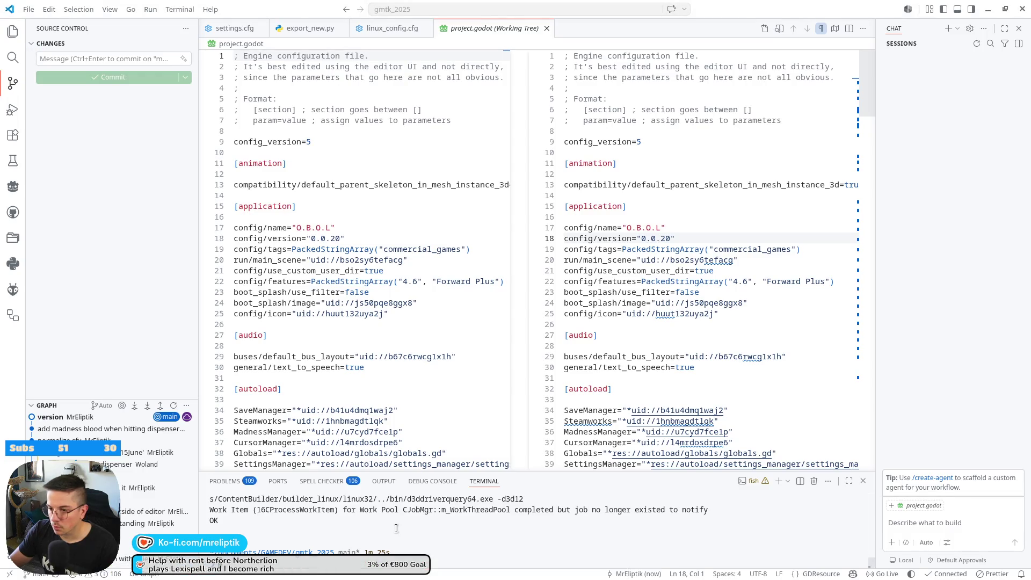
- Rerun export_new.py as a demo build, cancel it with Ctrl+C, and open export_new.py
key(Up)
key(Return)
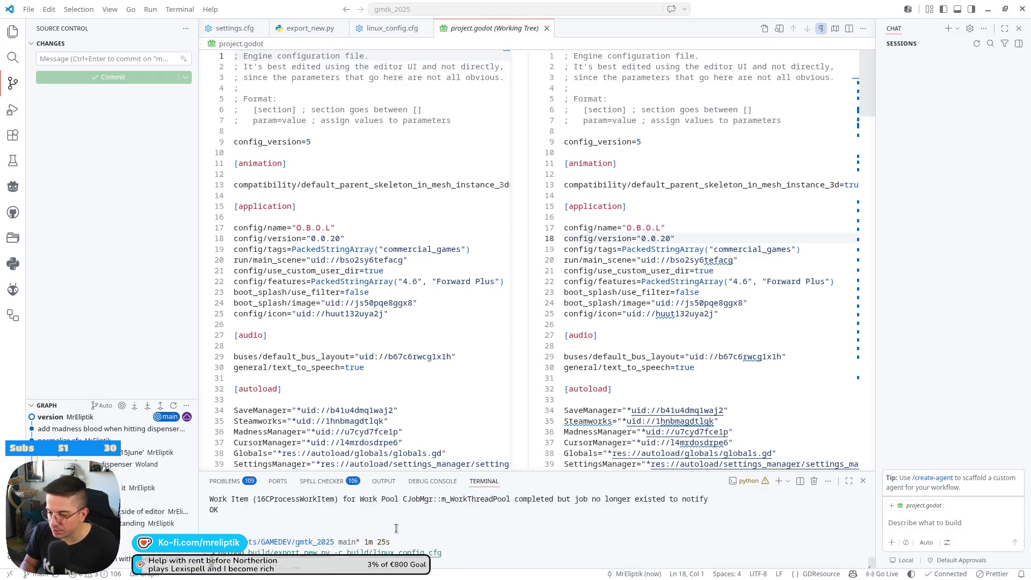
text(y)
key(Return)
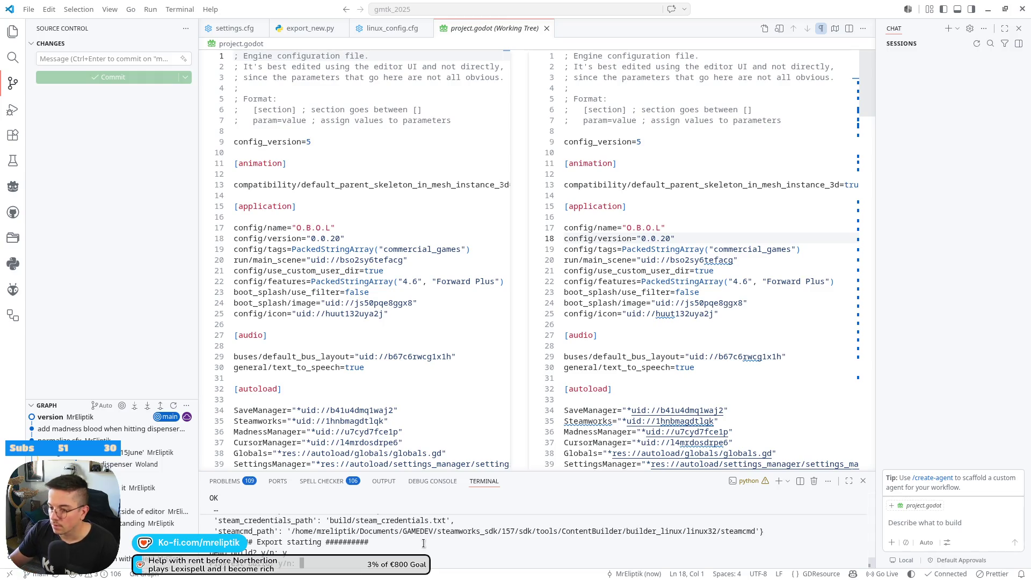
key(ctrl+c)
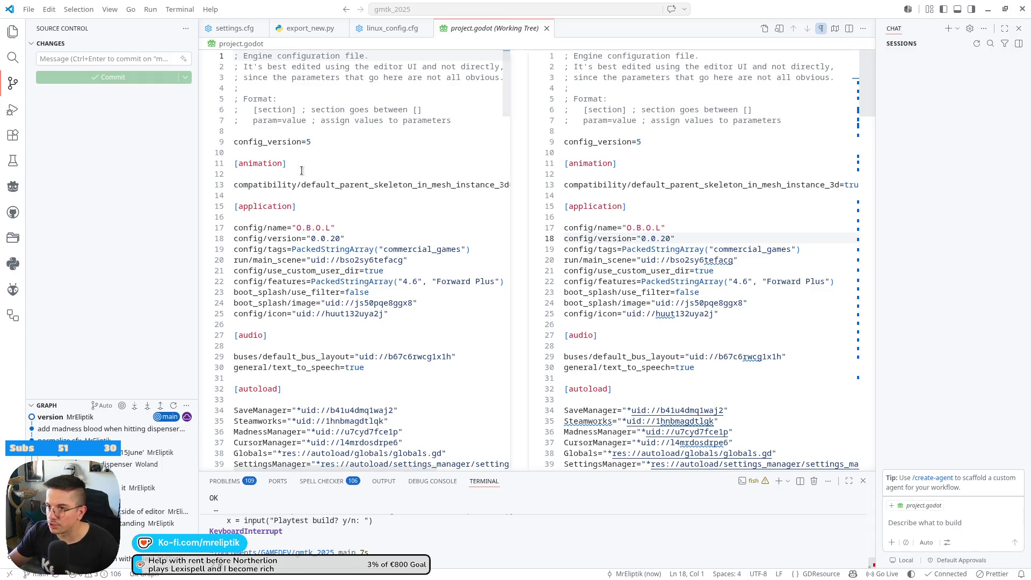
click(306, 28)
scroll(365, 232, down, 10)
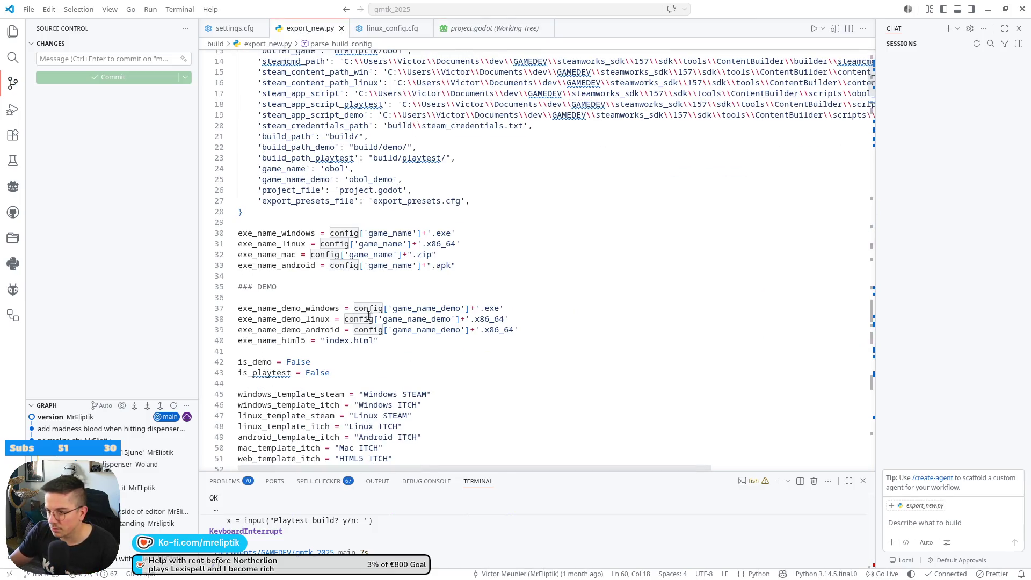
- Copy the commented full templates list on line 53 of export_new.py
scroll(338, 363, up, 1)
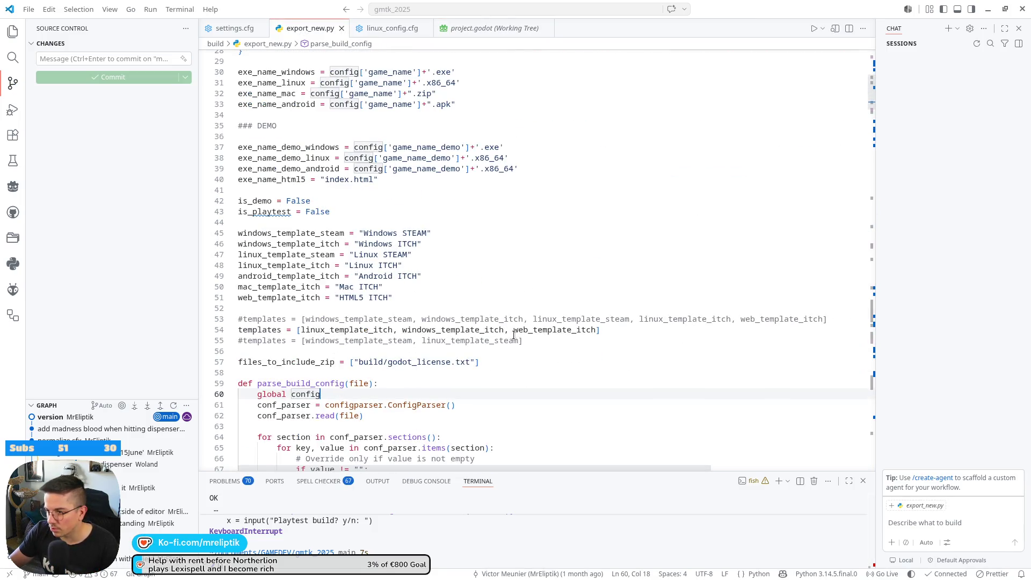
click(539, 329)
click(246, 319)
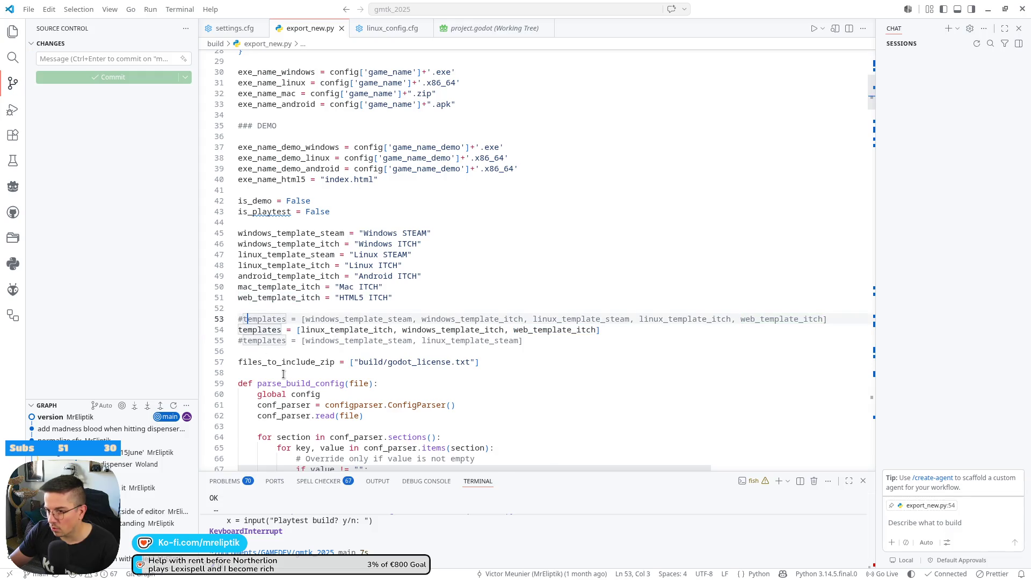
key(ctrl+d)
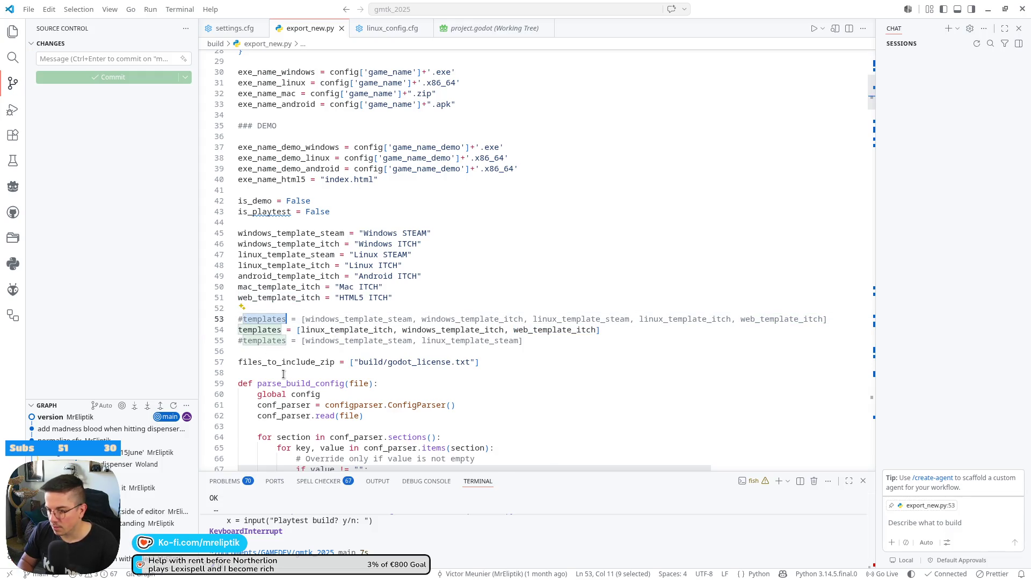
drag(825, 319, 246, 322)
click(631, 329)
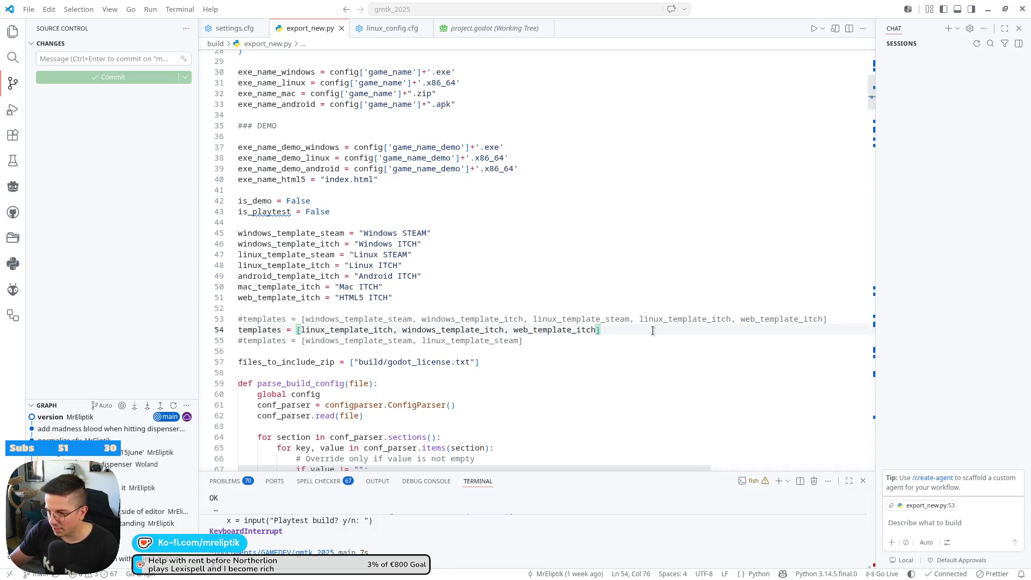
key(ctrl+Left)
key(ctrl+Left)
key(ctrl+Left)
- Paste the full templates list as an active line, comment out the old list, and save
key(Home)
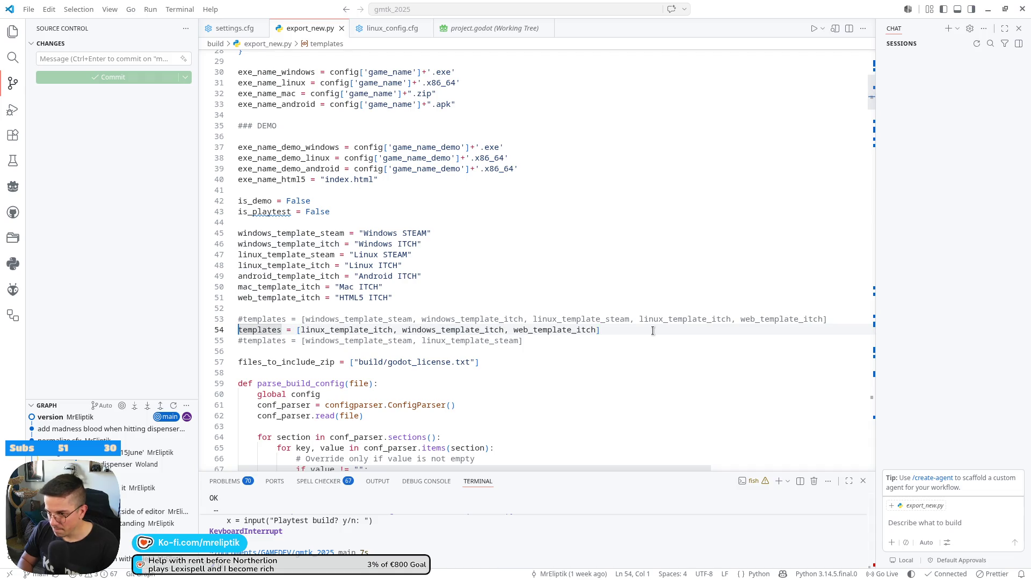
key(Return)
key(Up)
key(ctrl+v)
click(242, 339)
text(#)
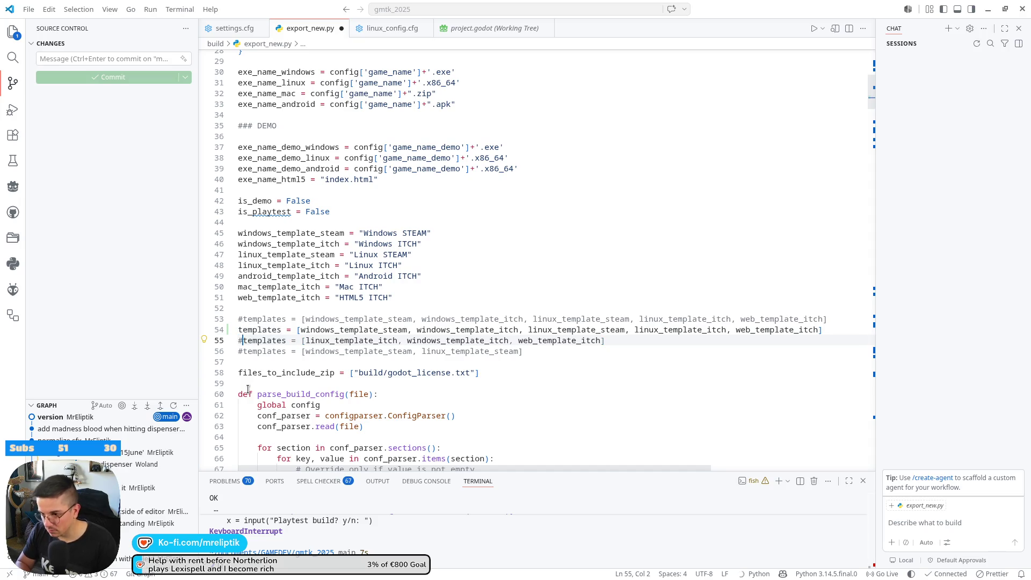
key(ctrl+s)
- Delete web_template_itch, leaving the Windows and Linux Steam and itch templates
click(366, 333)
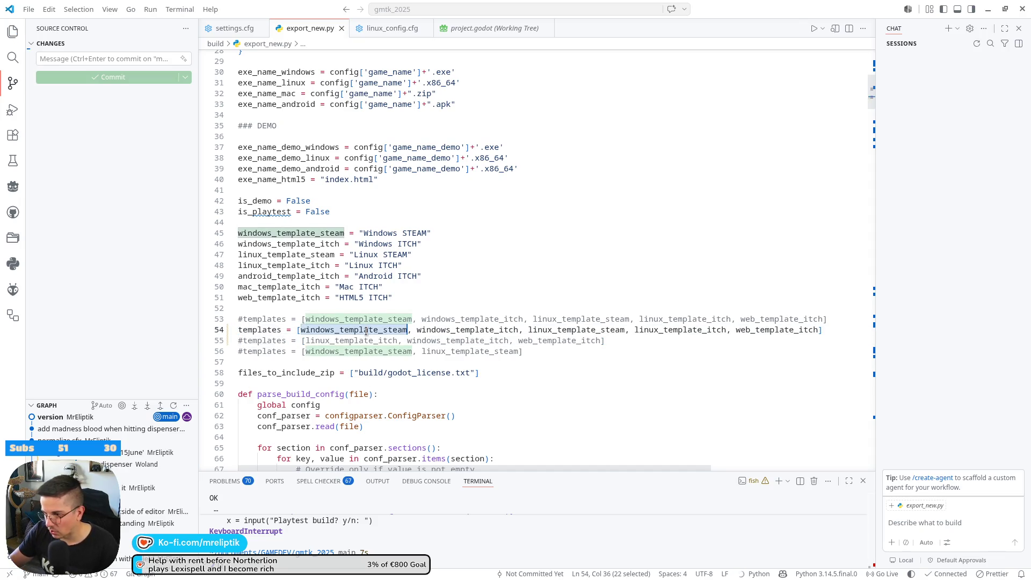
double_click(460, 329)
double_click(579, 331)
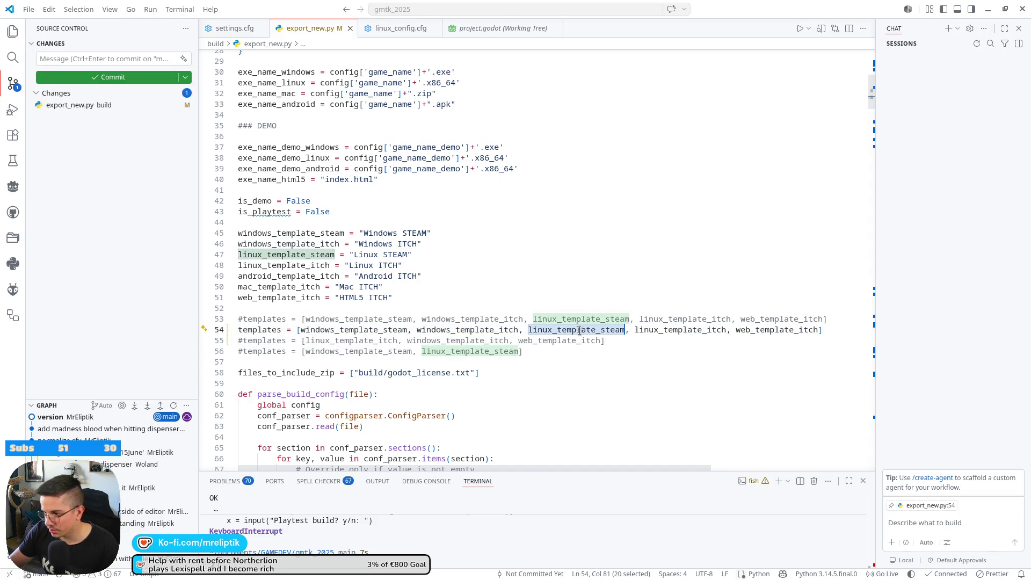
click(667, 331)
double_click(776, 329)
key(BackSpace)
key(BackSpace)
key(BackSpace)
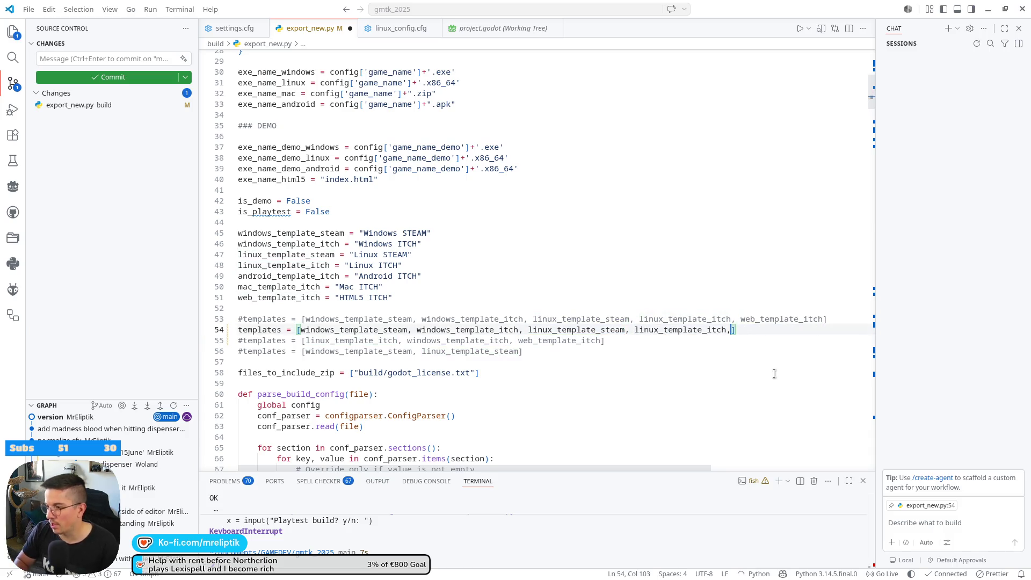
- Check the demo game name obol_demo, then view linux_config.cfg's build settings
scroll(325, 211, up, 8)
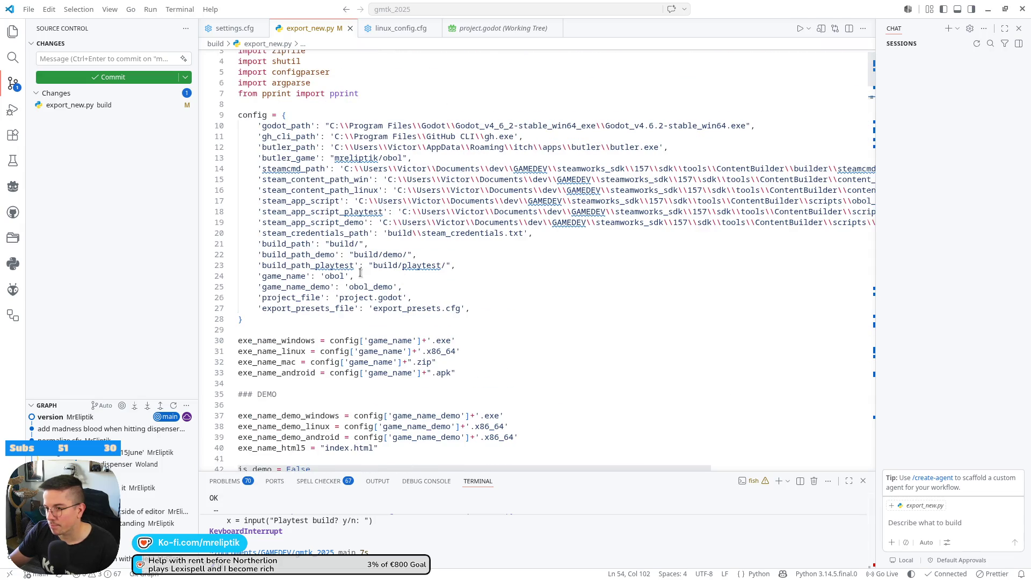
double_click(378, 287)
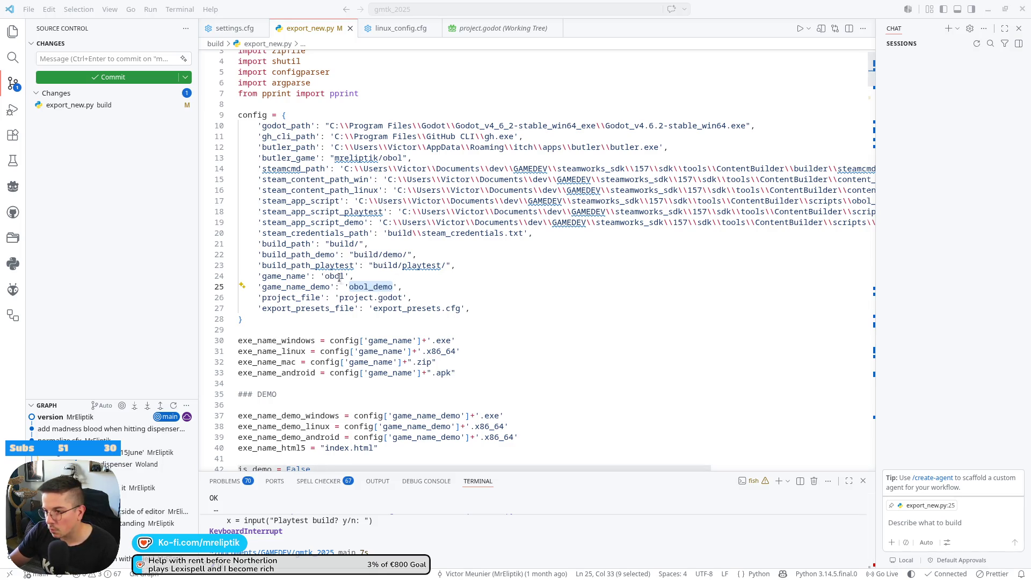
scroll(354, 344, up, 1)
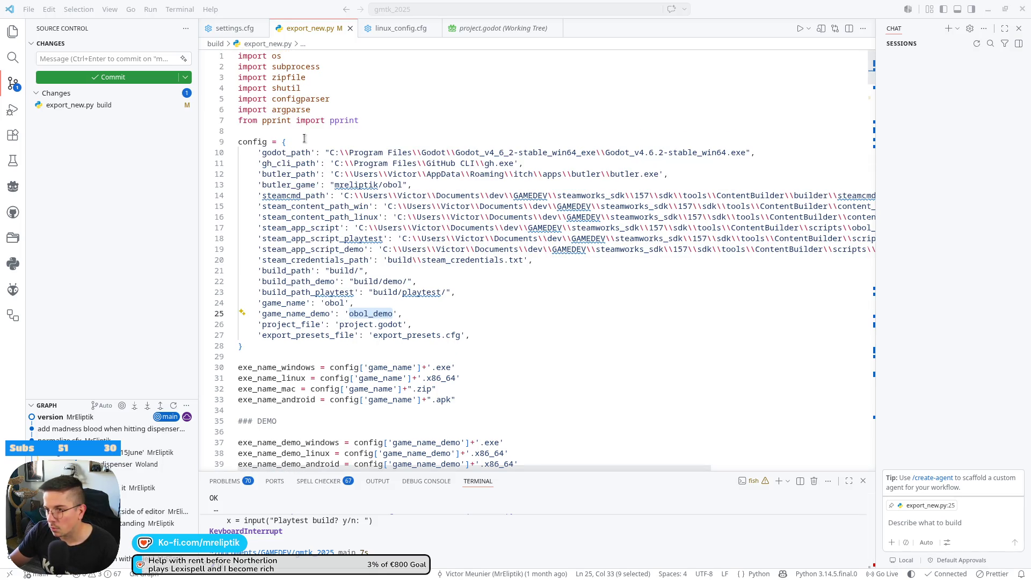
click(400, 28)
click(436, 285)
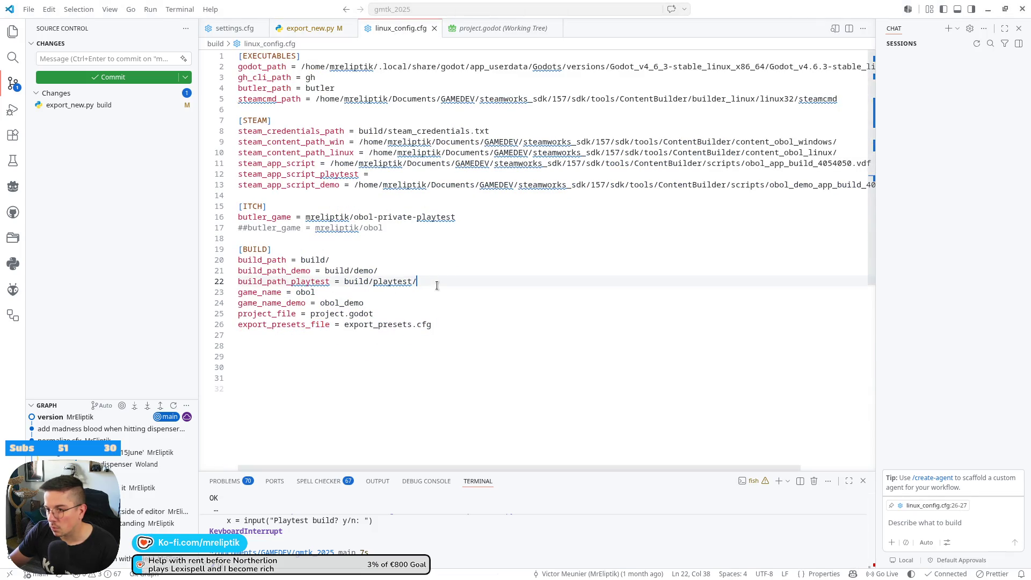
- Comment out the private playtest butler_game line, uncomment the main obol one, and save the config
click(411, 265)
click(477, 219)
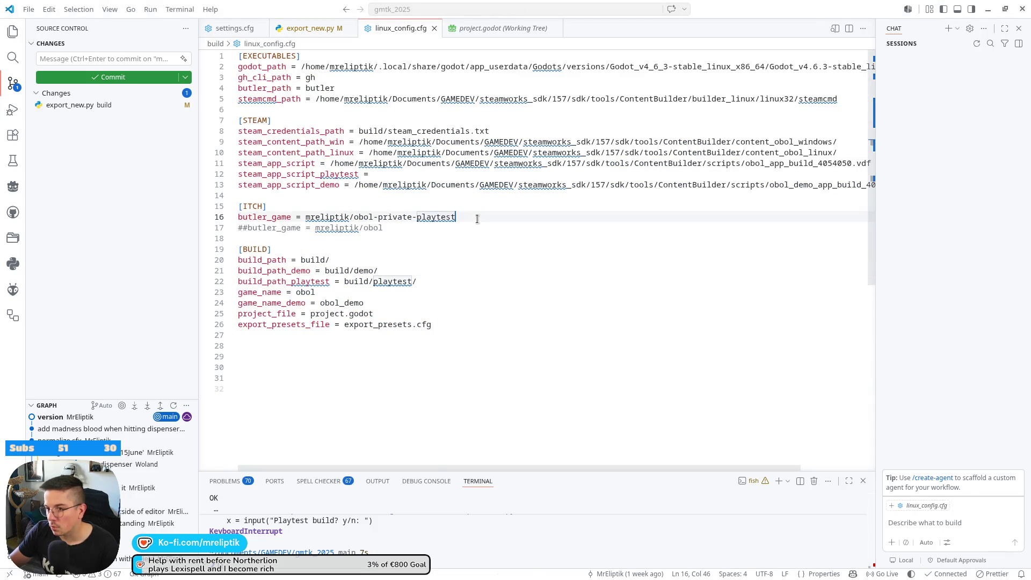
key(ctrl+k)
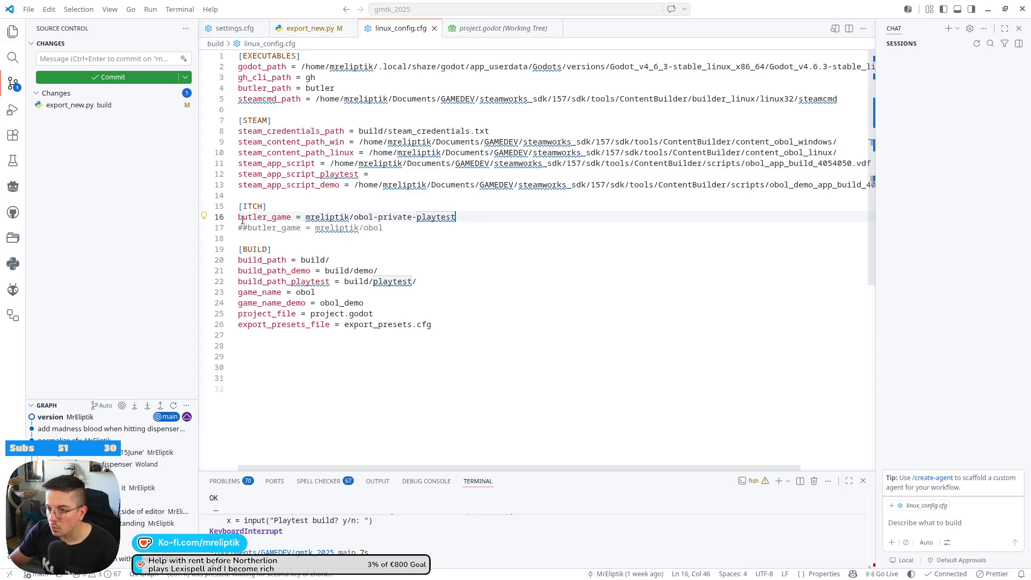
click(248, 217)
key(ctrl+slash)
key(Down)
key(Delete)
key(Delete)
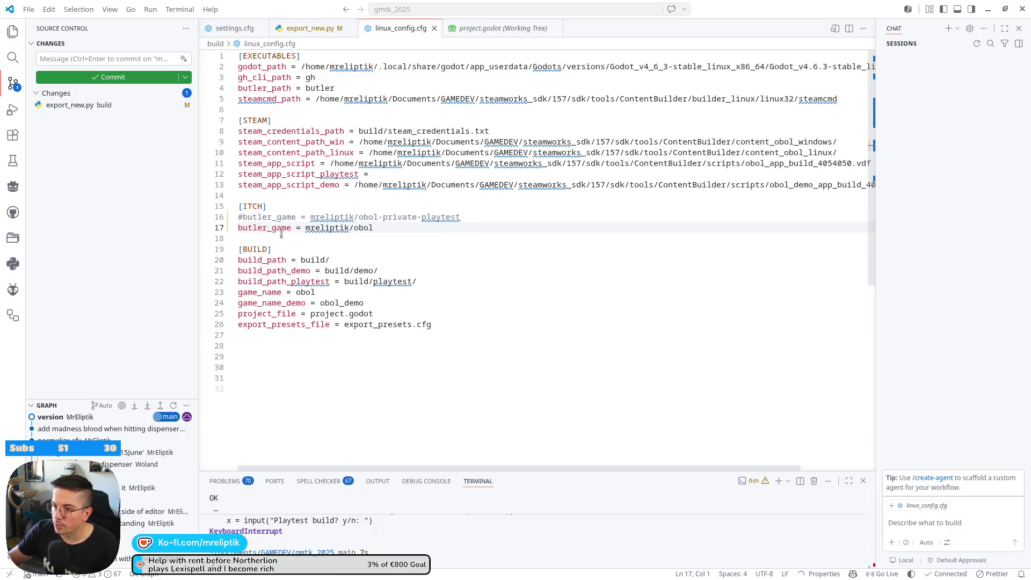
key(ctrl+s)
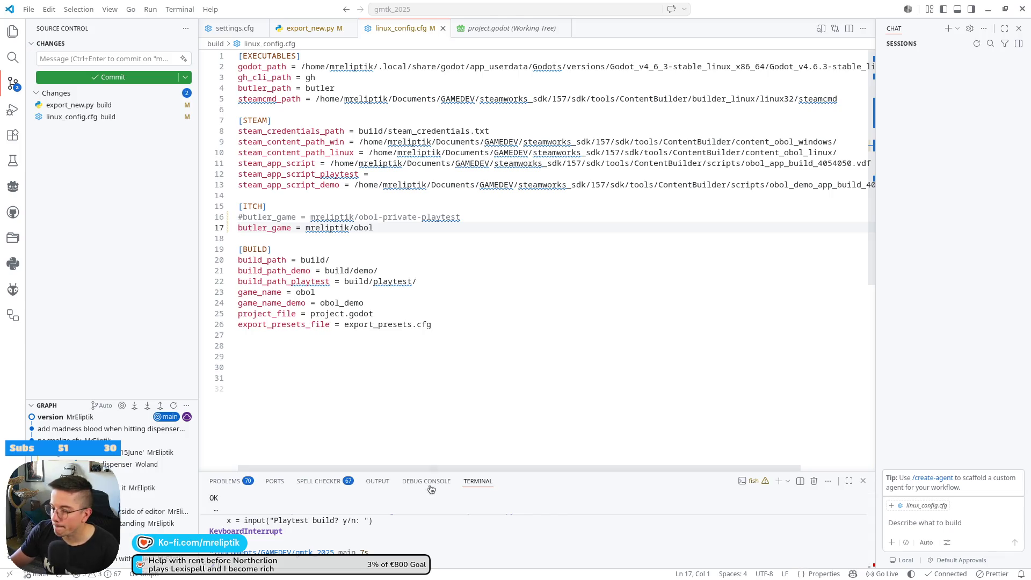
- Rerun export_new.py with linux_config.cfg, answer y to both prompts, and enlarge the terminal
click(416, 550)
key(Up)
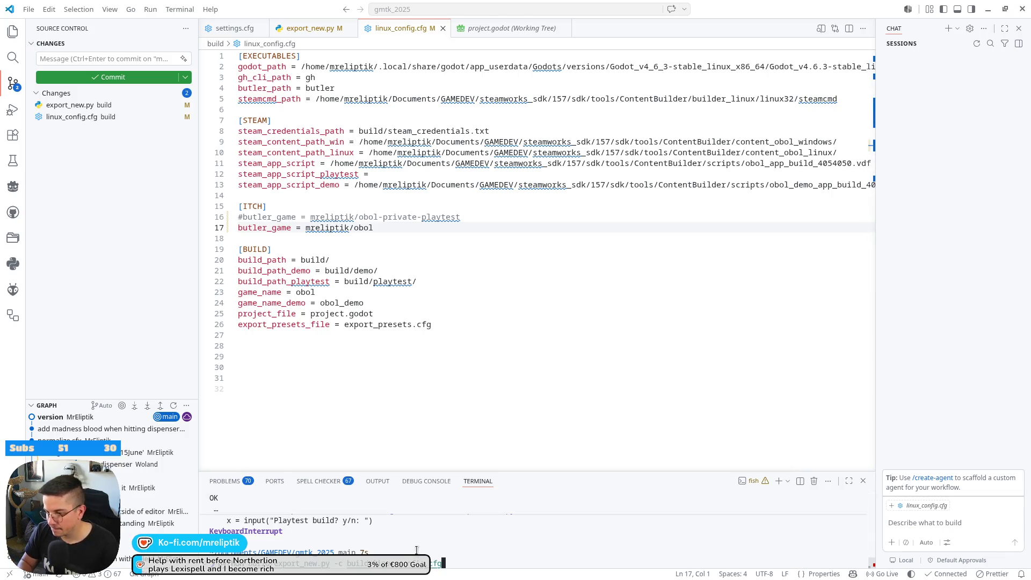
key(Return)
text(y)
key(Return)
text(y)
key(Return)
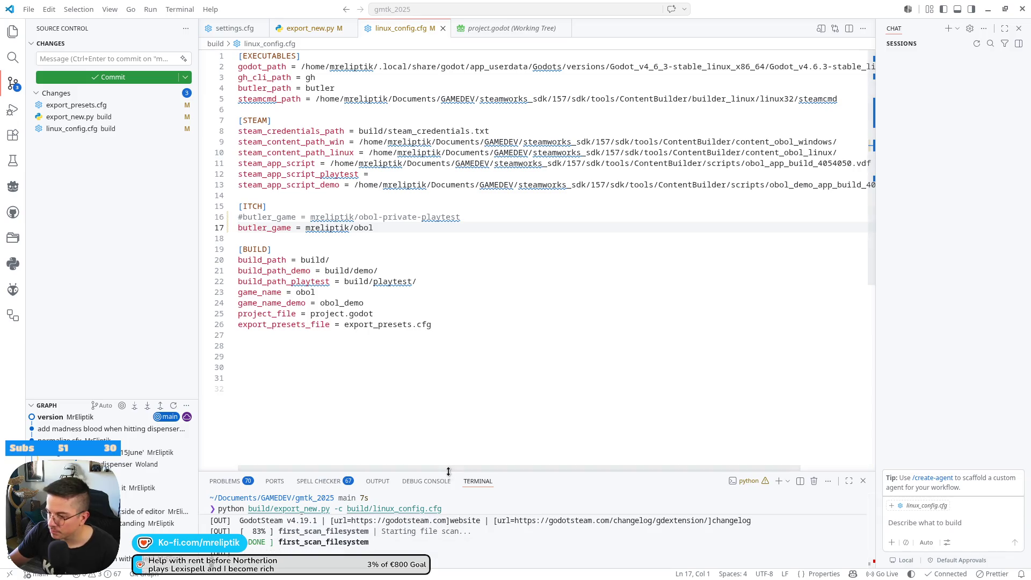
drag(449, 471, 448, 374)
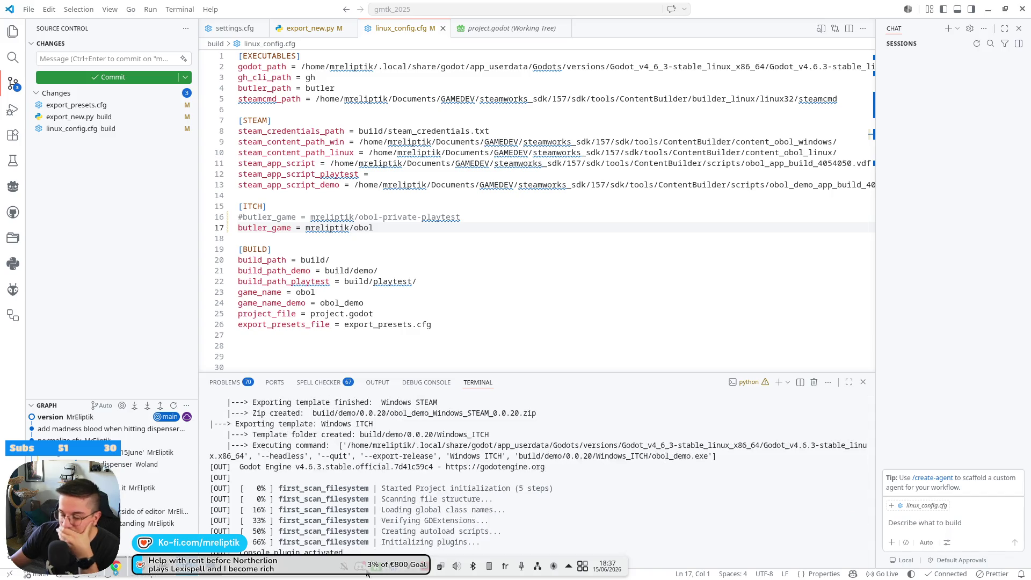
- Glance at the Obol_localization sheet, then open the file manager at Downloads
click(161, 575)
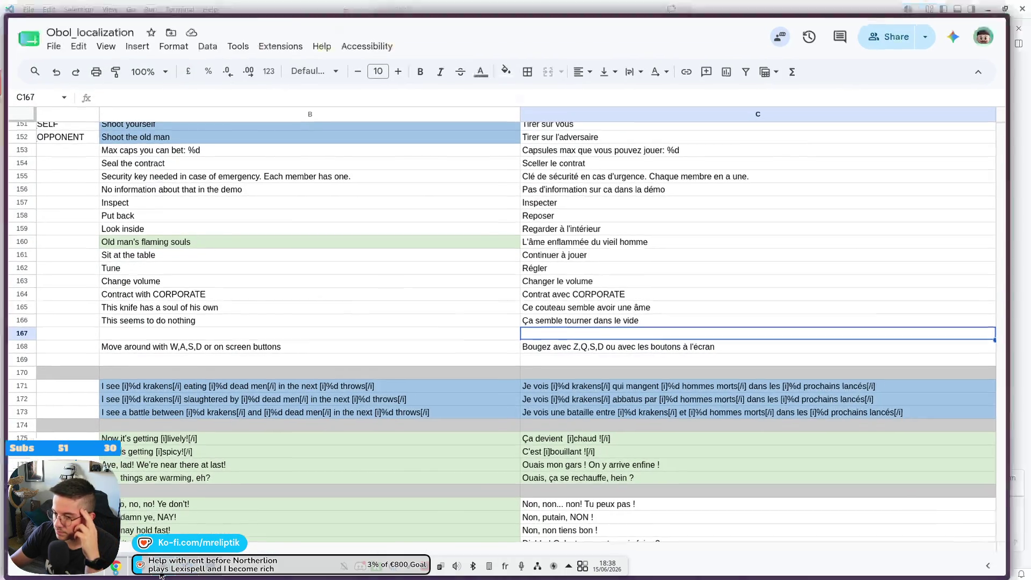
click(117, 575)
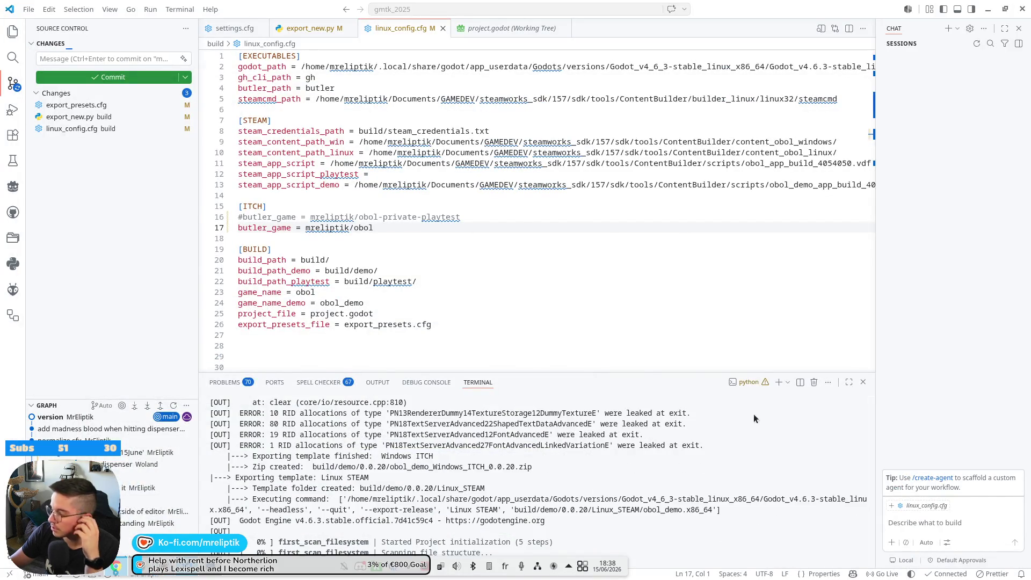
click(92, 573)
click(452, 205)
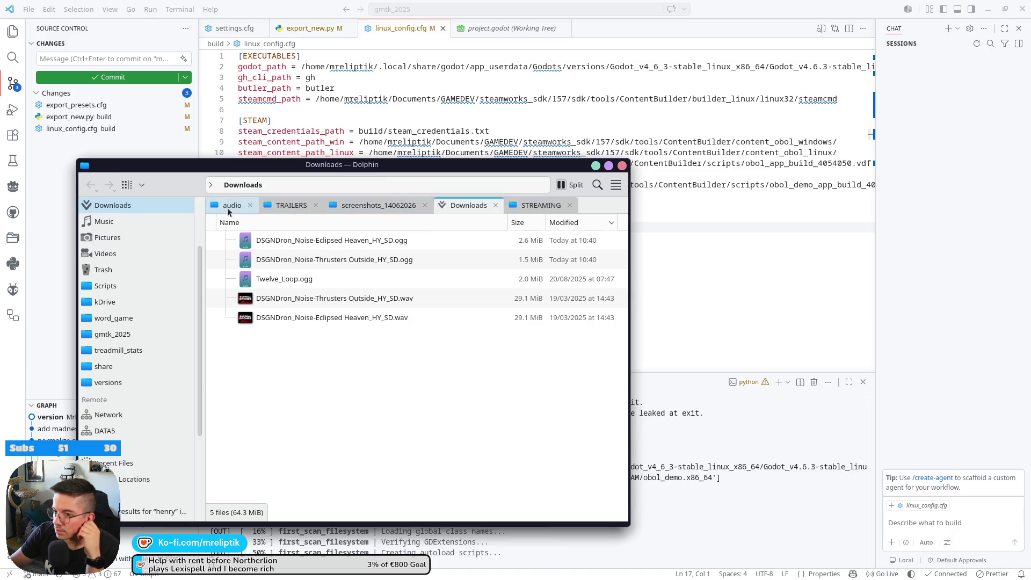
- Open the item dispenser audio folder in Dolphin, then minimise the file manager
click(230, 207)
click(595, 166)
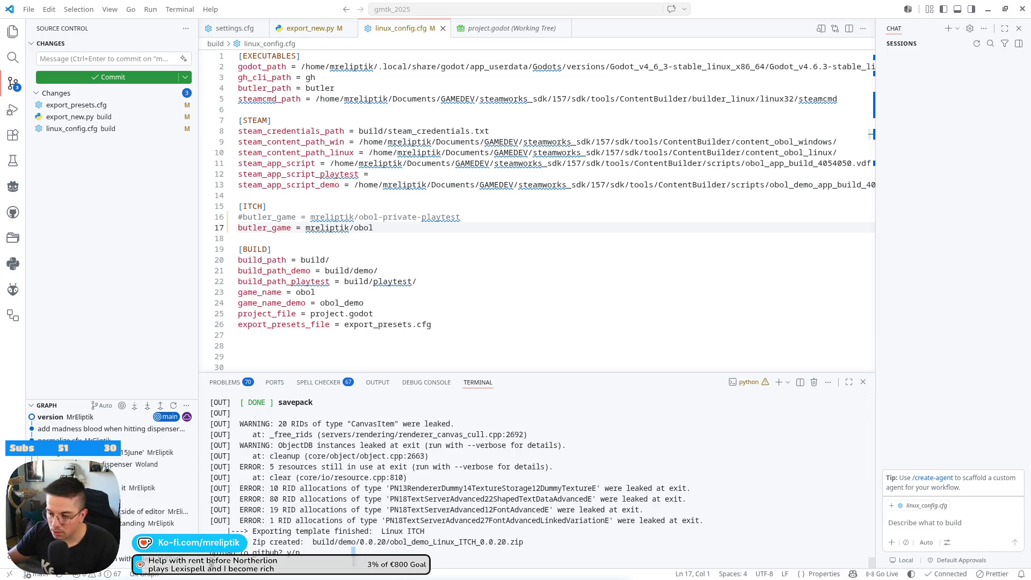
- Navigate to build/demo/0.0.20/Linux_ITCH and launch obol_demo.x86_64
mouse_move(181, 576)
click(87, 574)
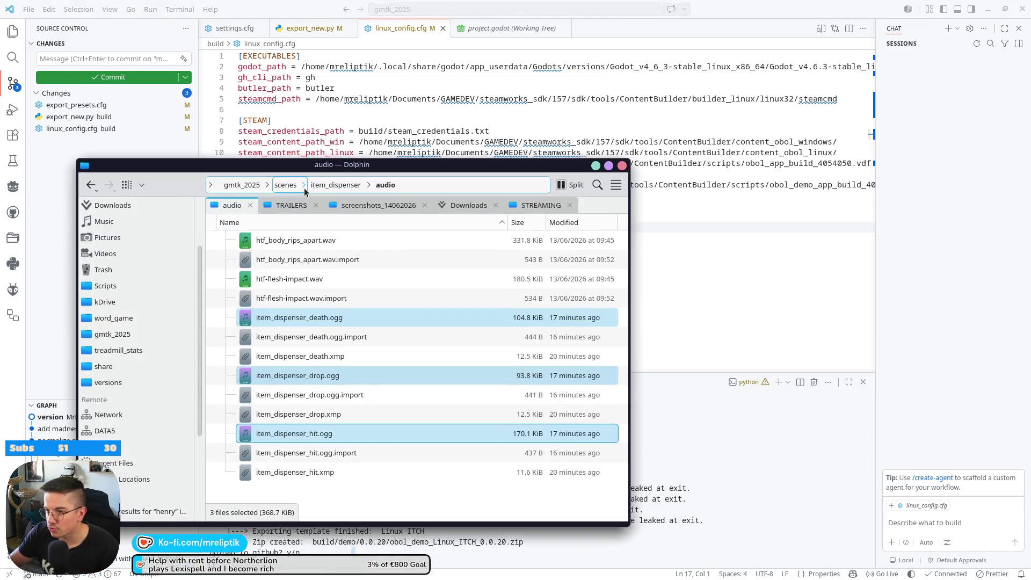
click(239, 185)
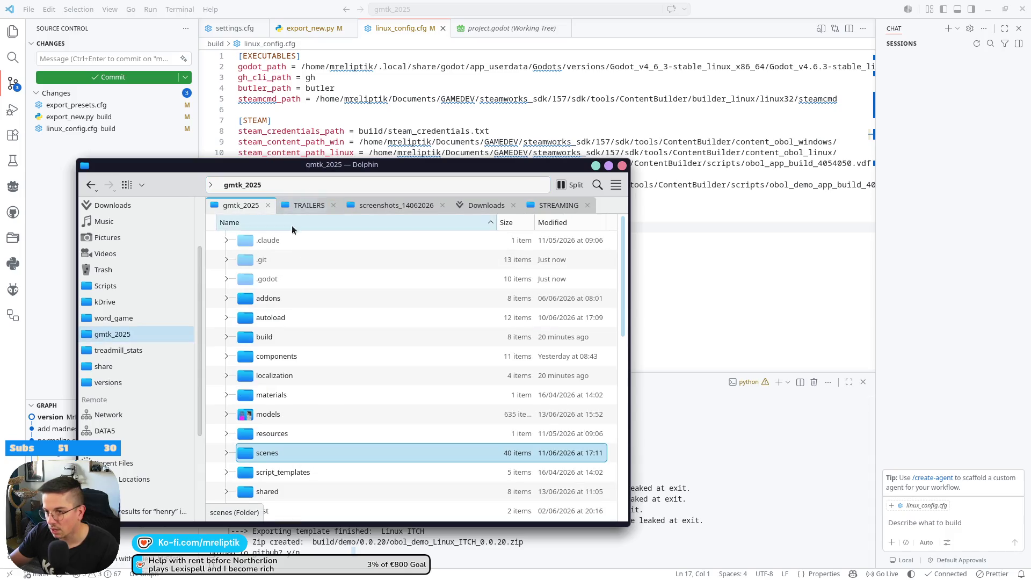
double_click(295, 337)
double_click(280, 239)
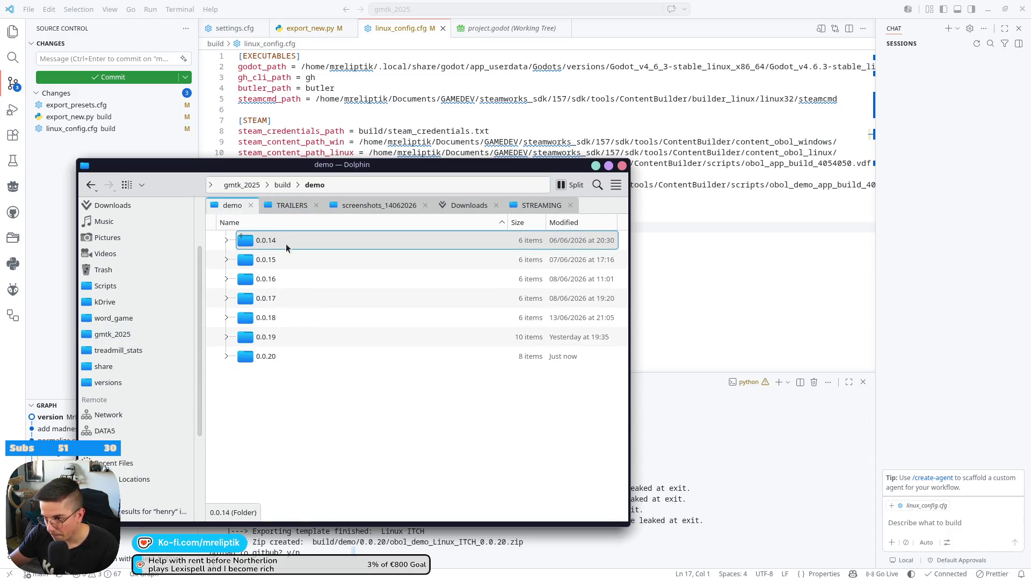
double_click(285, 353)
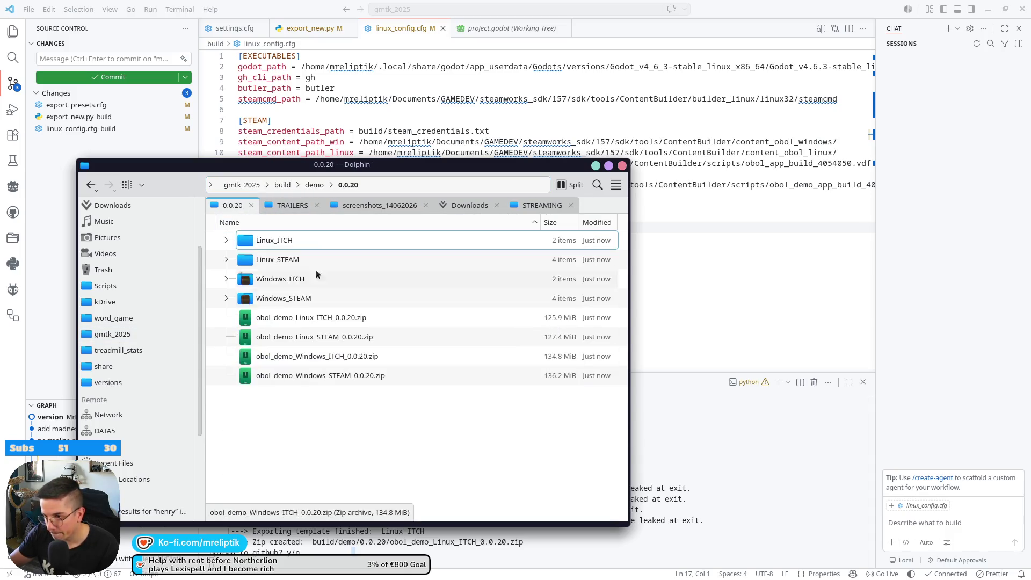
double_click(297, 240)
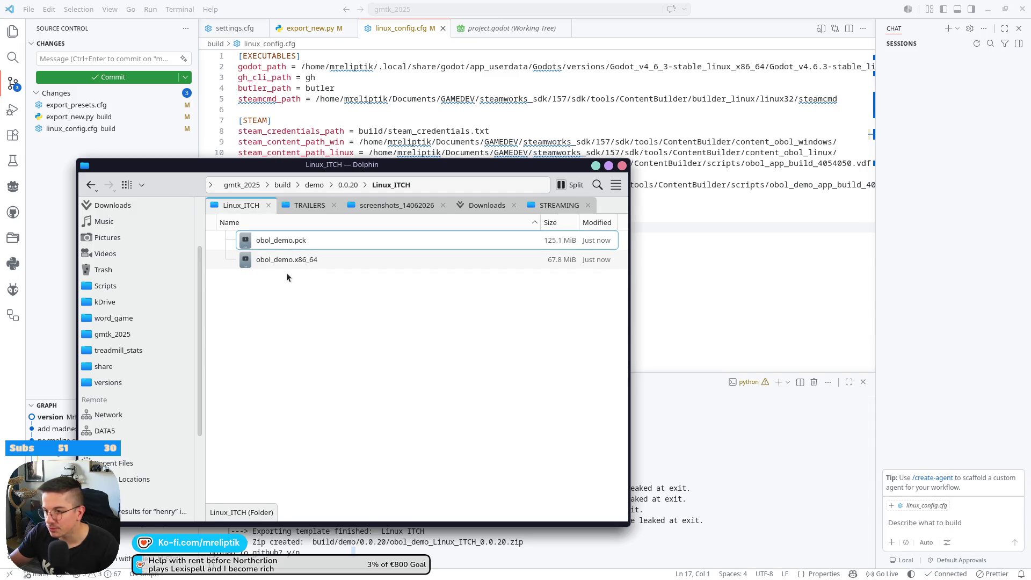
double_click(290, 261)
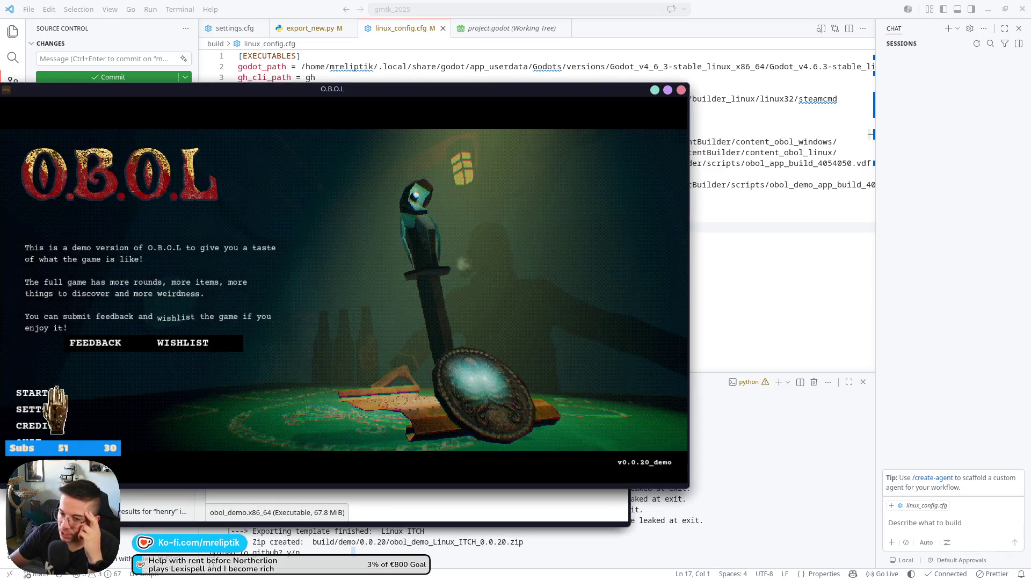
- Check the demo's settings and credits screens, start a game, then quit it with Alt+F4
click(38, 409)
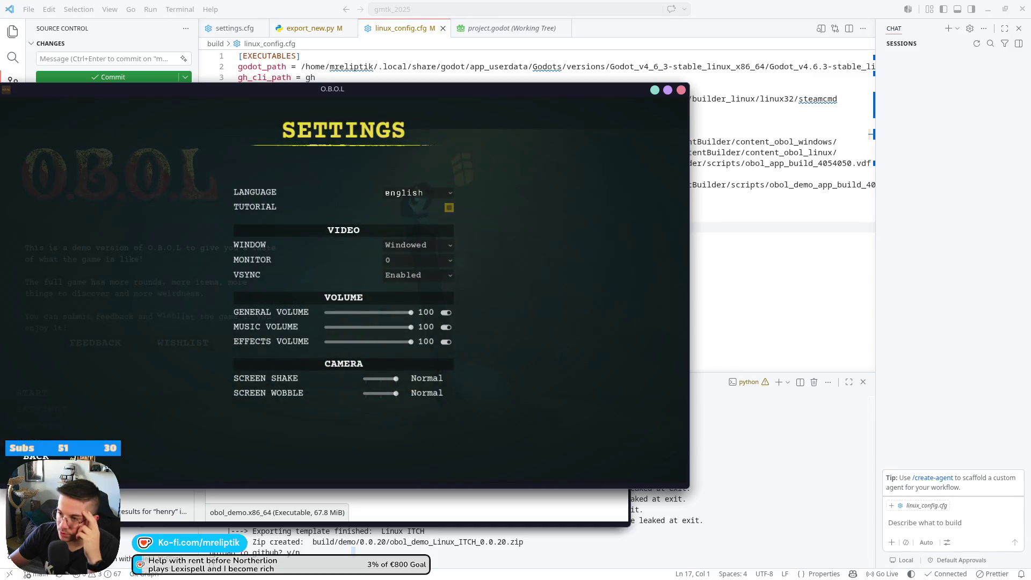
click(42, 456)
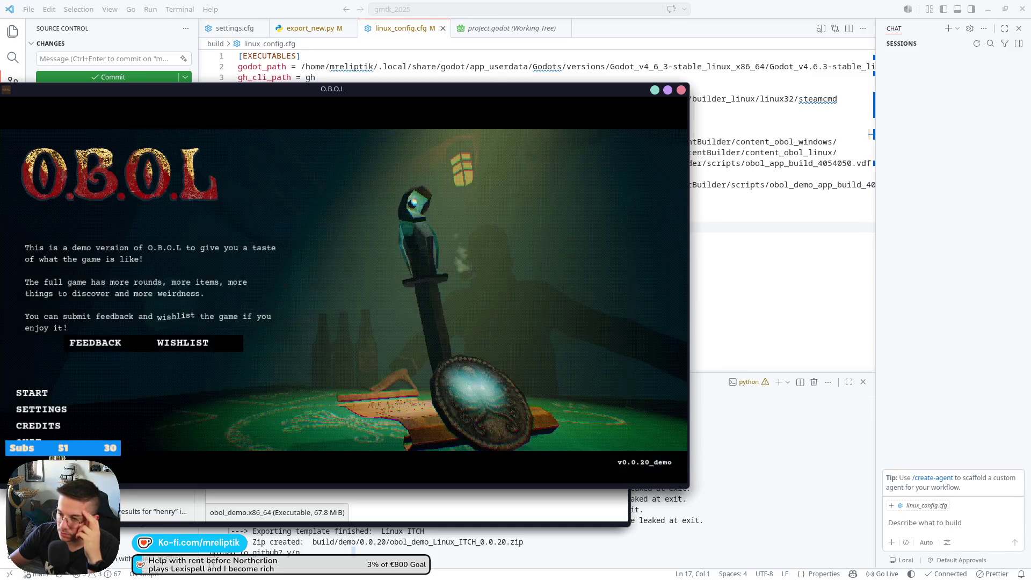
click(37, 427)
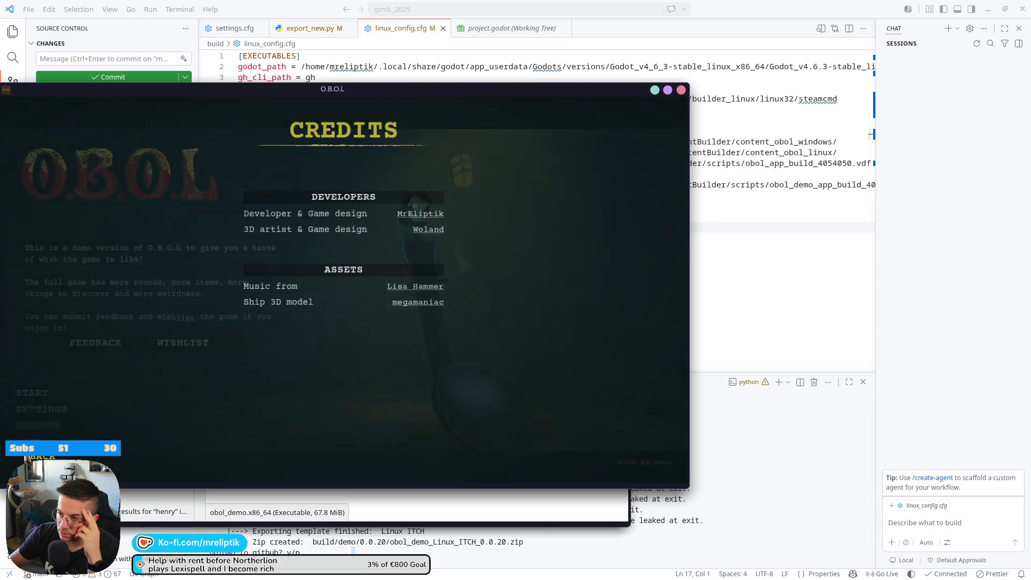
click(38, 456)
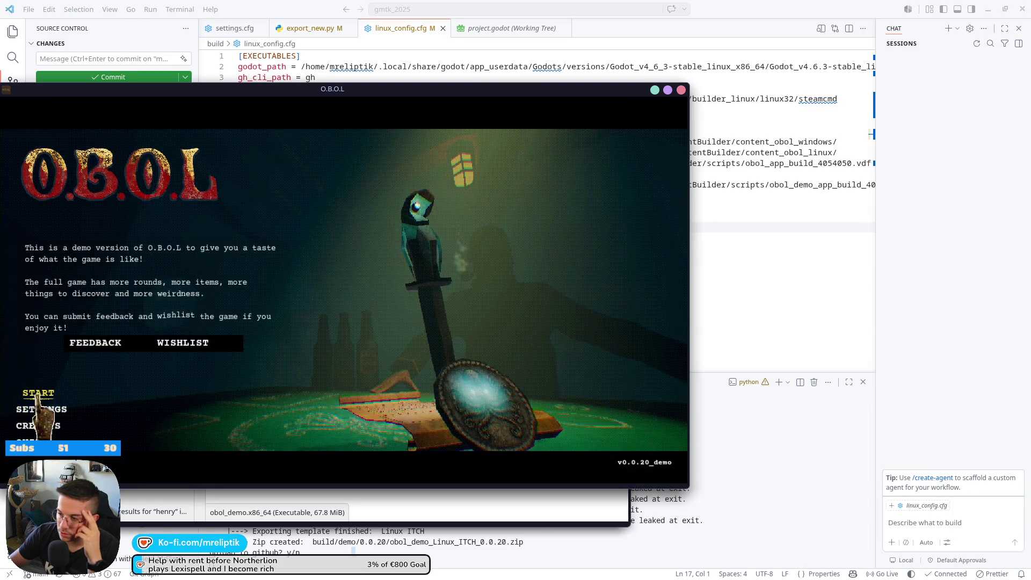
click(38, 398)
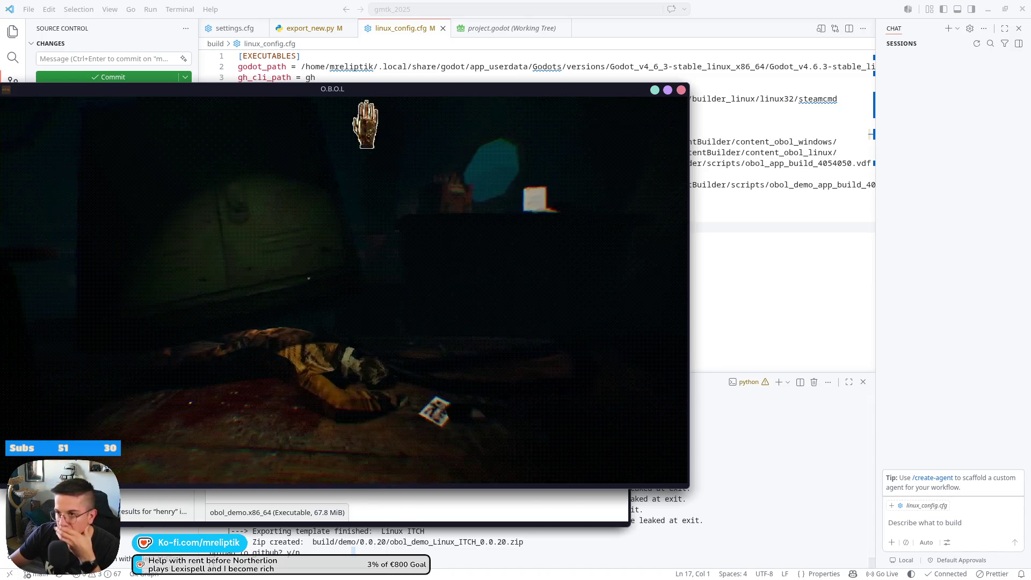
key(alt+F4)
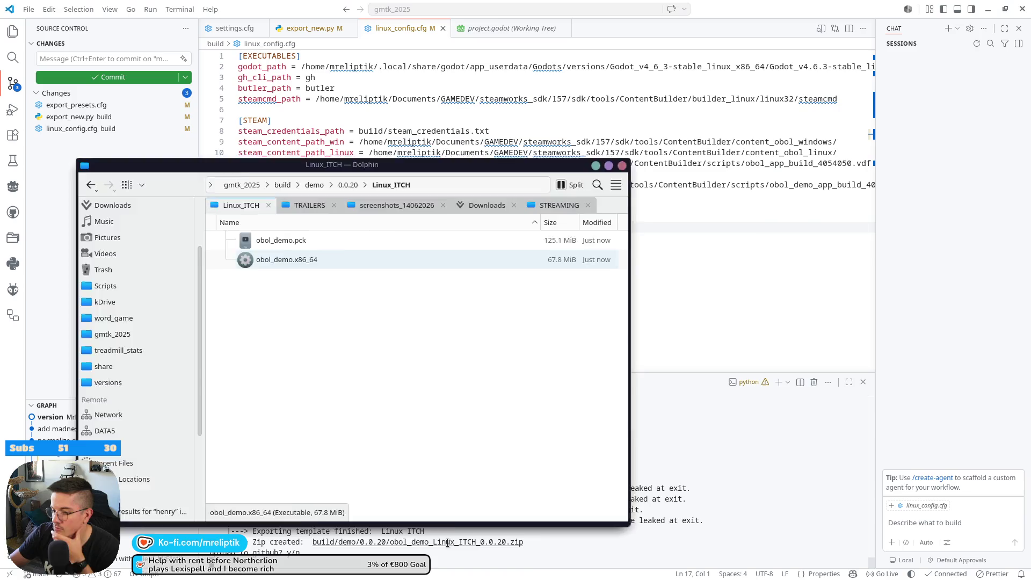
click(454, 527)
- Answer y to the GitHub upload prompt and sign the employee evaluation pact
text(y)
key(Return)
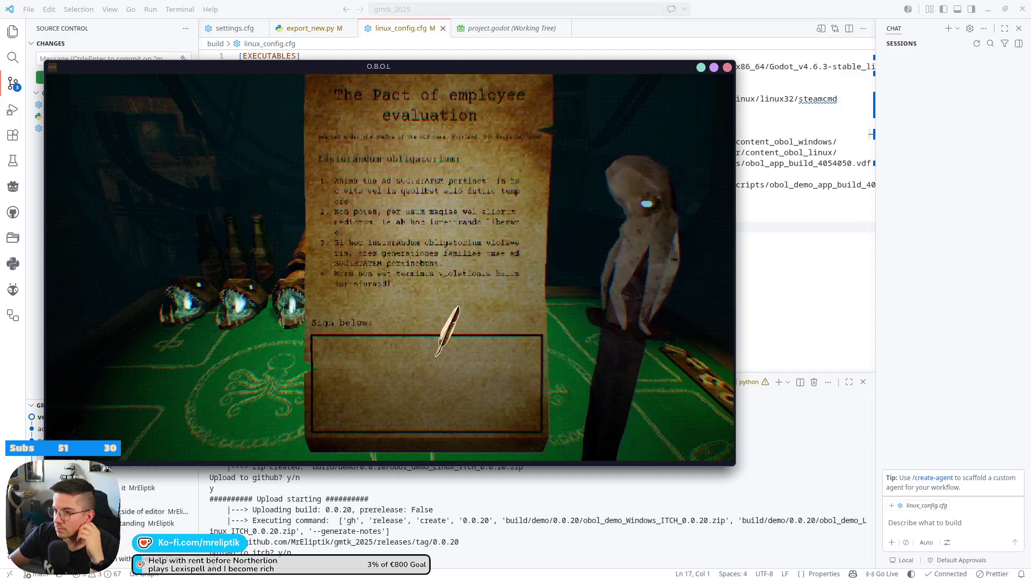
mouse_move(428, 362)
mouse_down()
mouse_move(376, 397)
mouse_move(500, 376)
mouse_move(521, 391)
mouse_up()
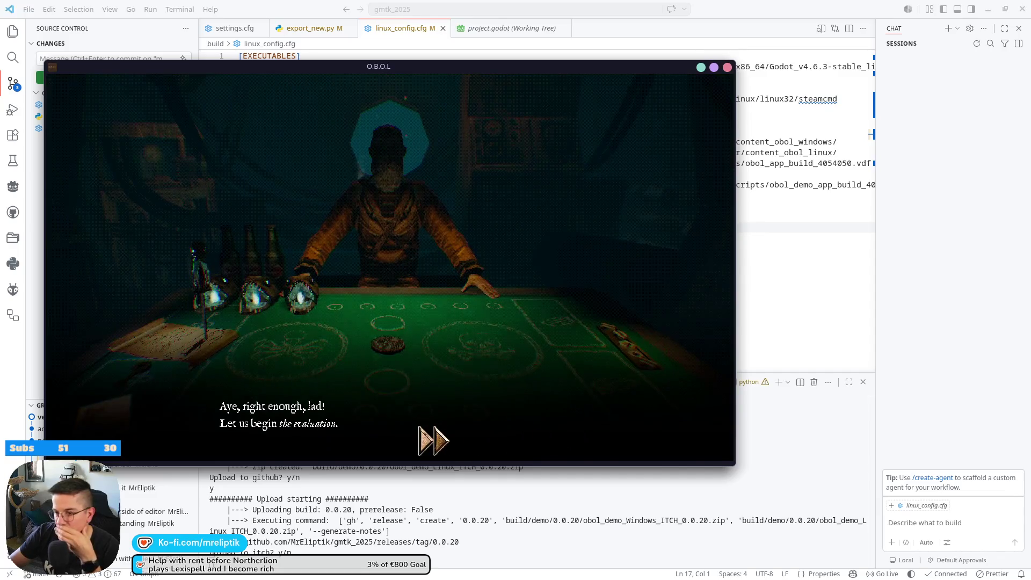
- Click through the dealer's intro dialogue until the betting table appears
click(453, 426)
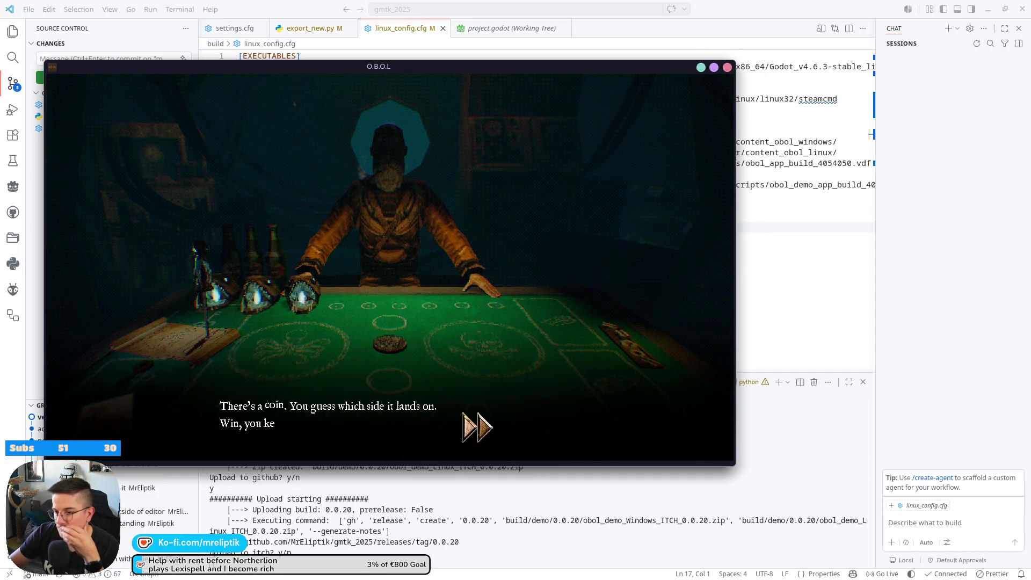
click(477, 426)
click(433, 431)
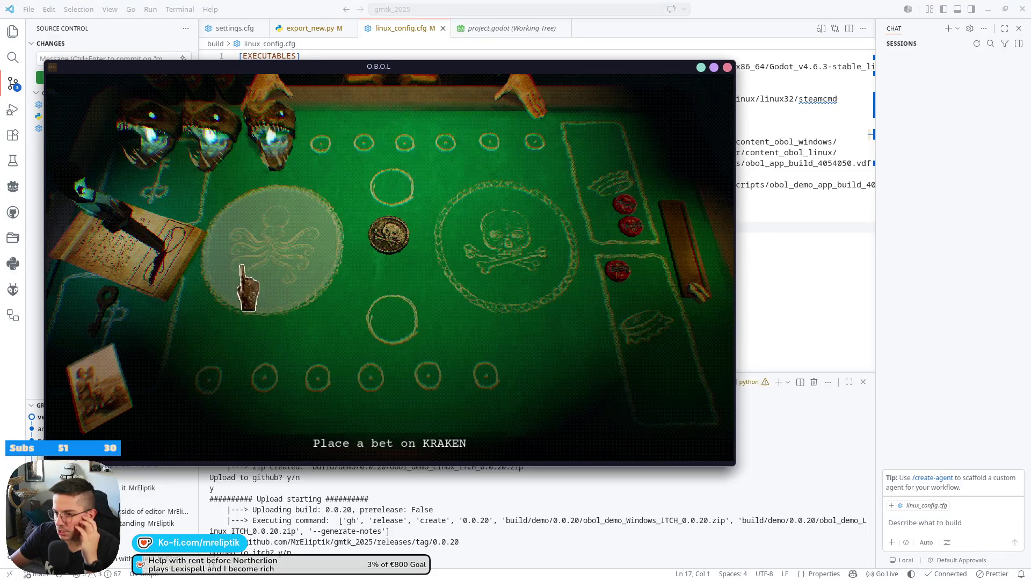
- Bet on the skull, flip the coin, and skip through the dealer's closing line
click(456, 257)
click(385, 232)
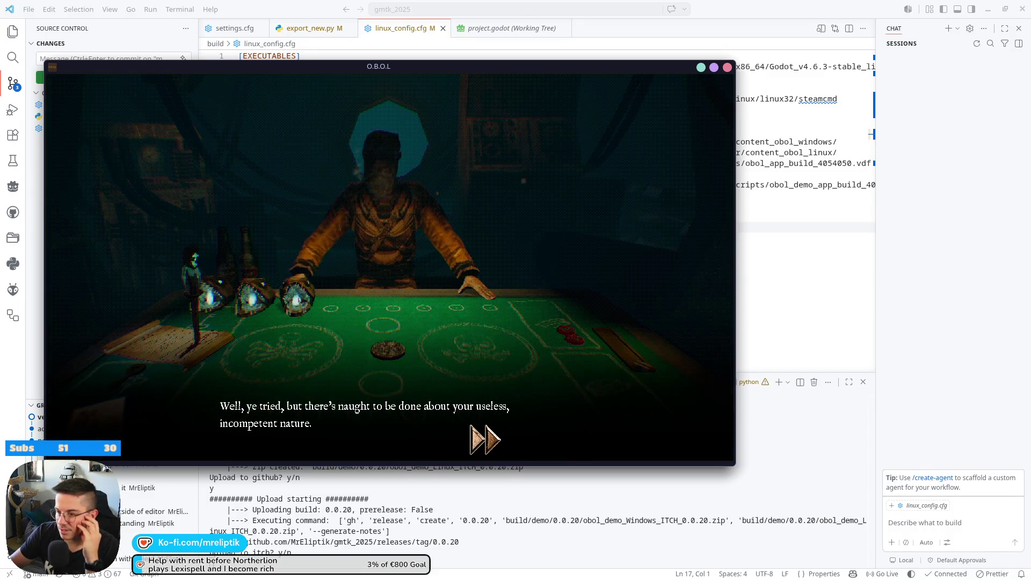
click(475, 434)
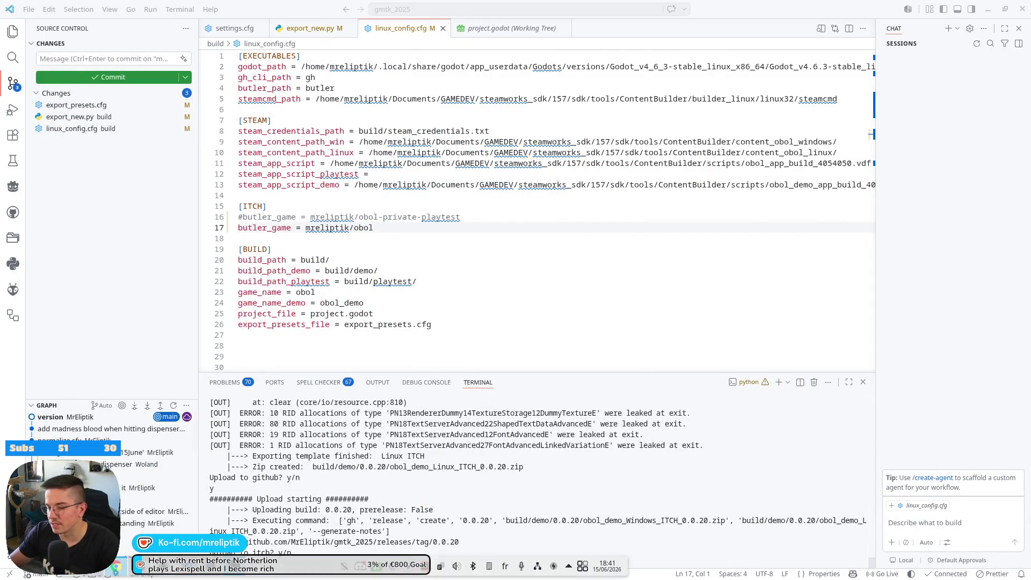
- Scroll the Obol_localization sheet to the MSG_END_0 key in cell A97, then return to Godot
click(116, 566)
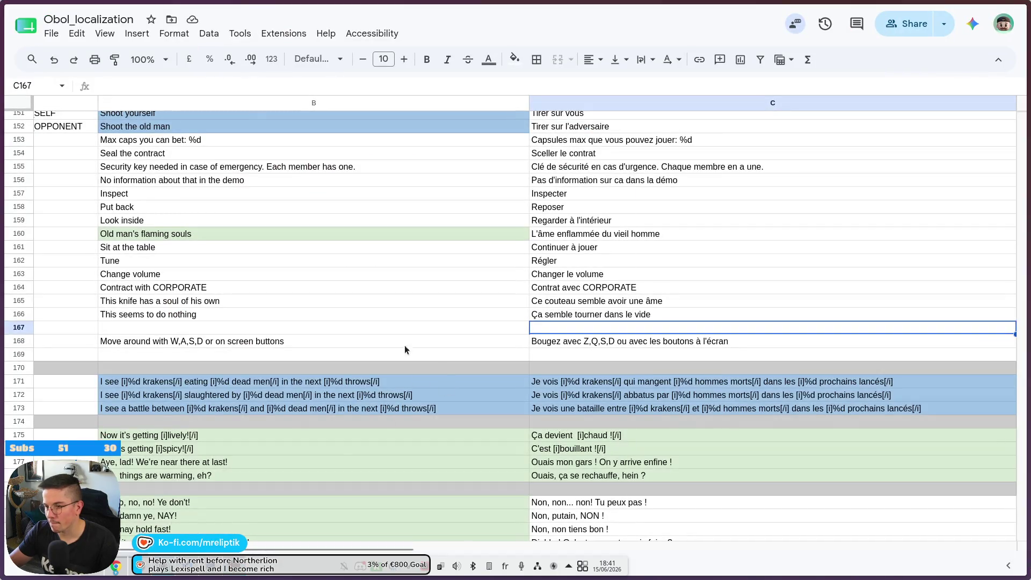
scroll(271, 347, up, 15)
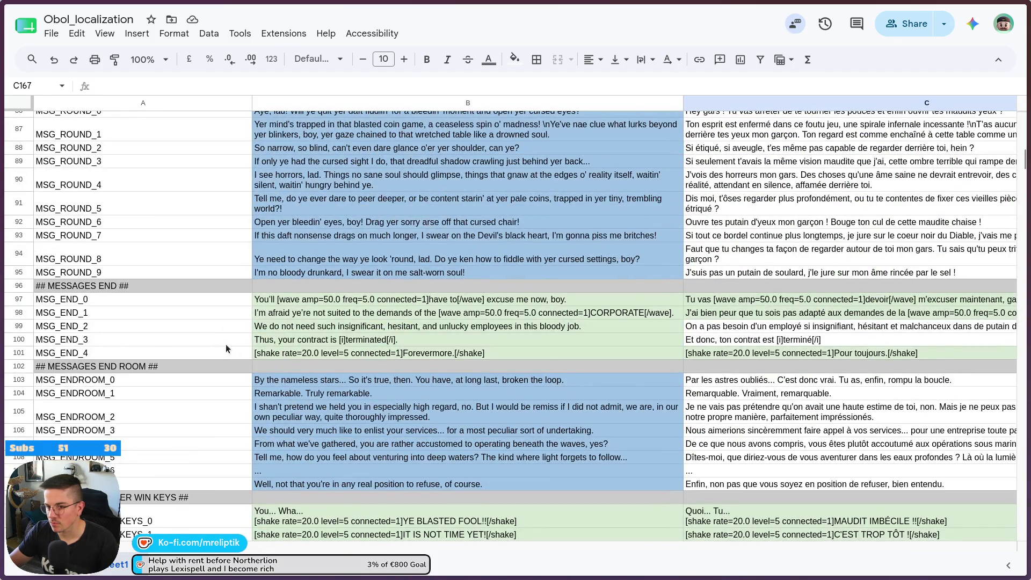
click(160, 301)
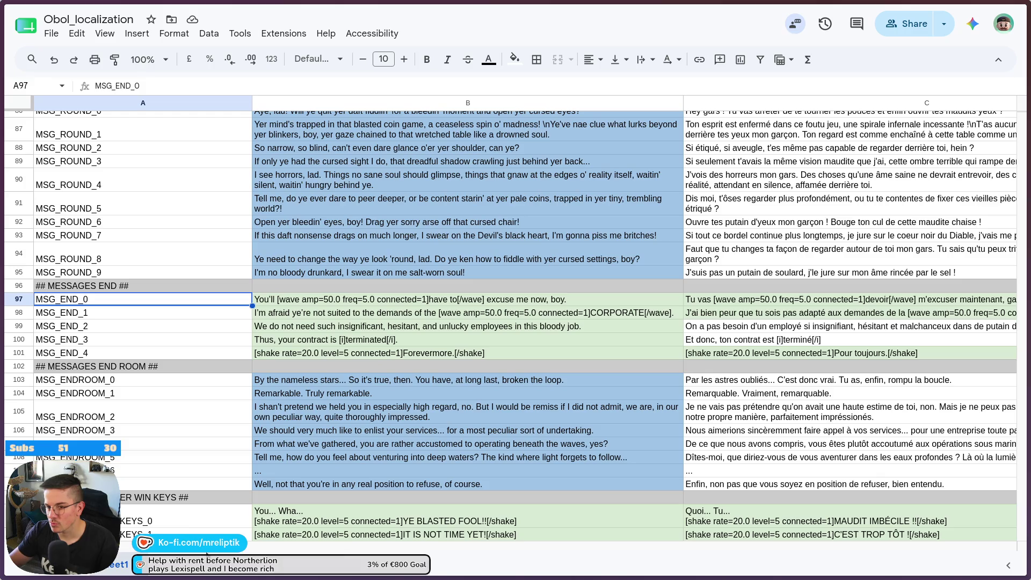
key(alt+Tab)
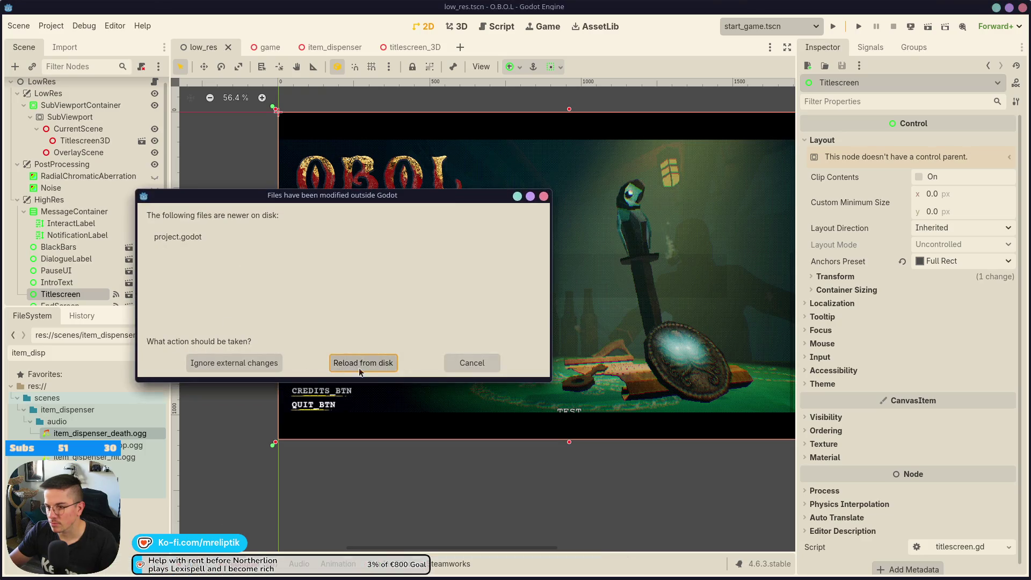
- Reload project.godot from disk and open globals.gd via Quick Open Script
click(354, 365)
key(ctrl+shift+o)
text(globals)
key(Escape)
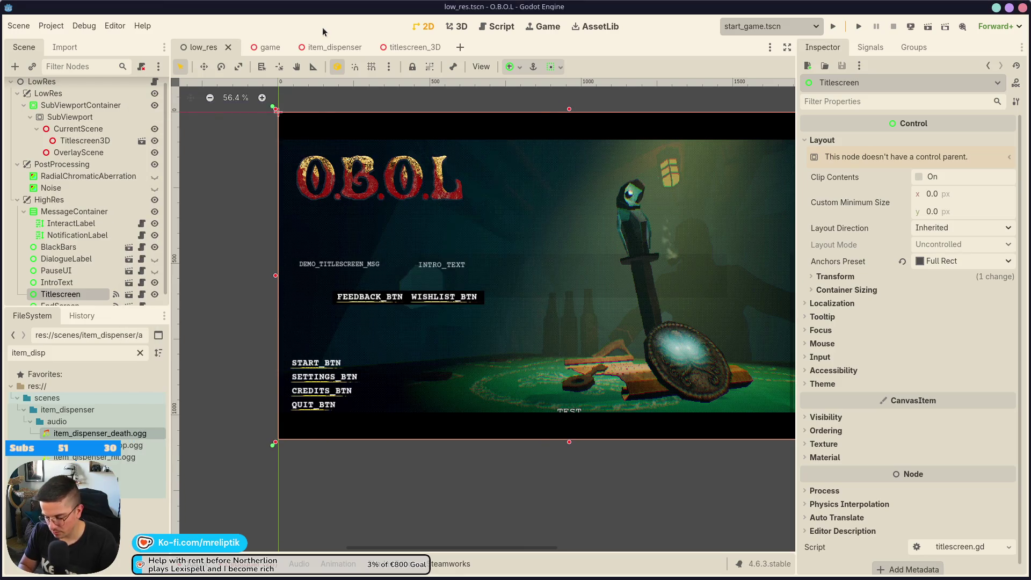
key(ctrl+shift+o)
text(glob)
key(Escape)
key(ctrl+alt+o)
text(globals)
key(Return)
- Find the messages_end array in globals.gd and compare it with the localization spreadsheet
scroll(334, 332, down, 15)
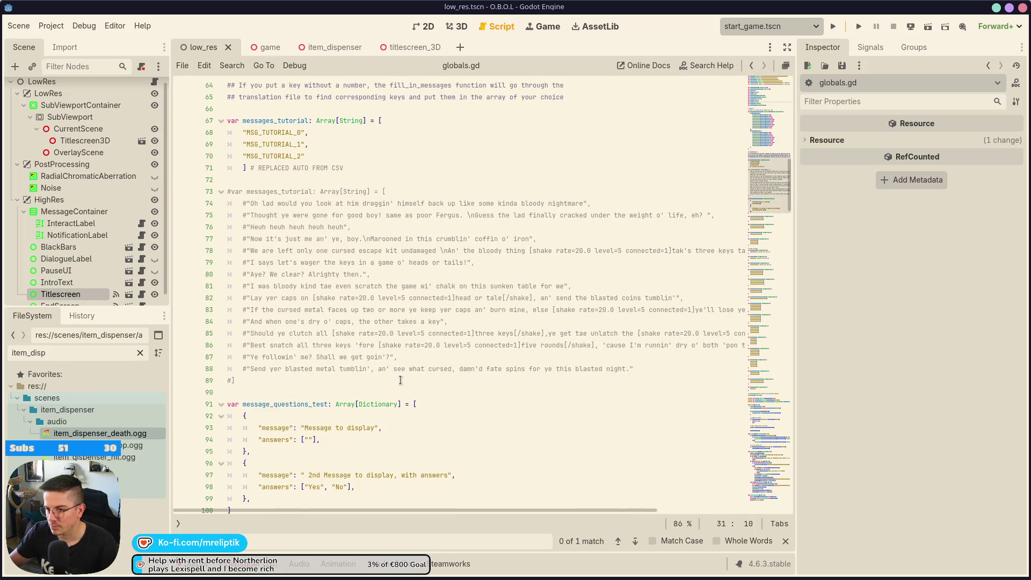
scroll(334, 331, down, 9)
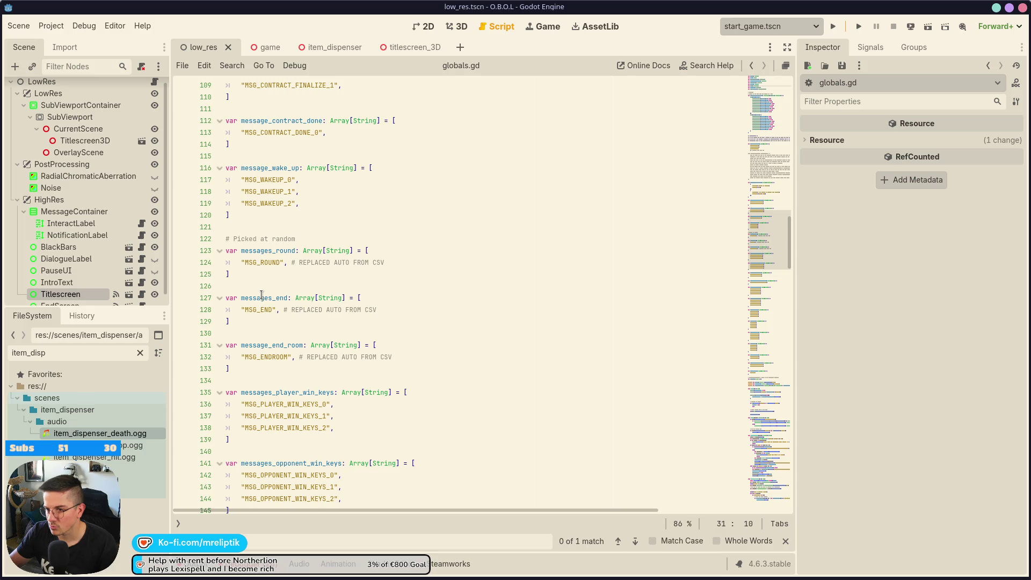
double_click(262, 297)
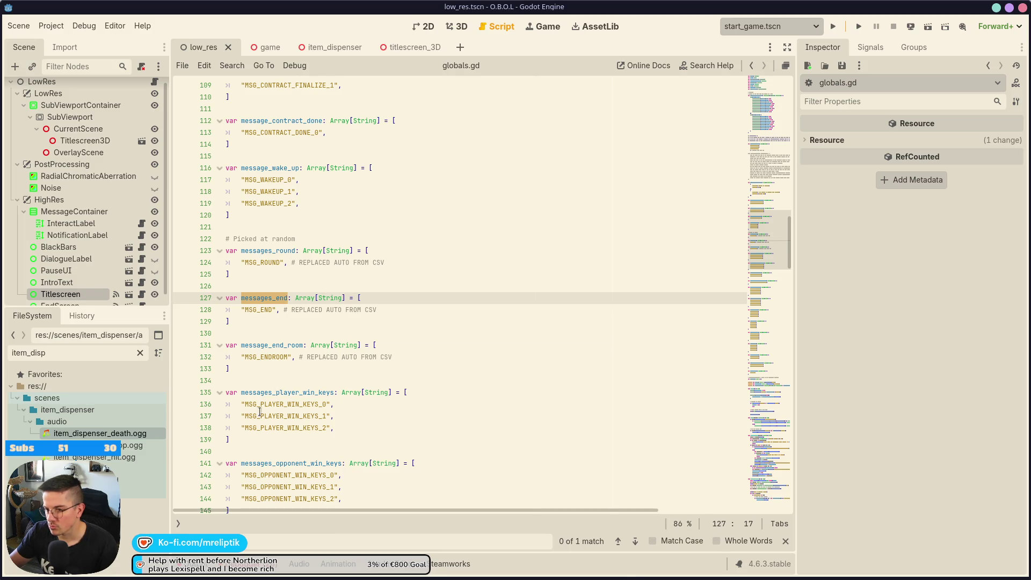
mouse_move(267, 579)
key(alt+Tab)
key(alt+Tab)
key(alt+Tab)
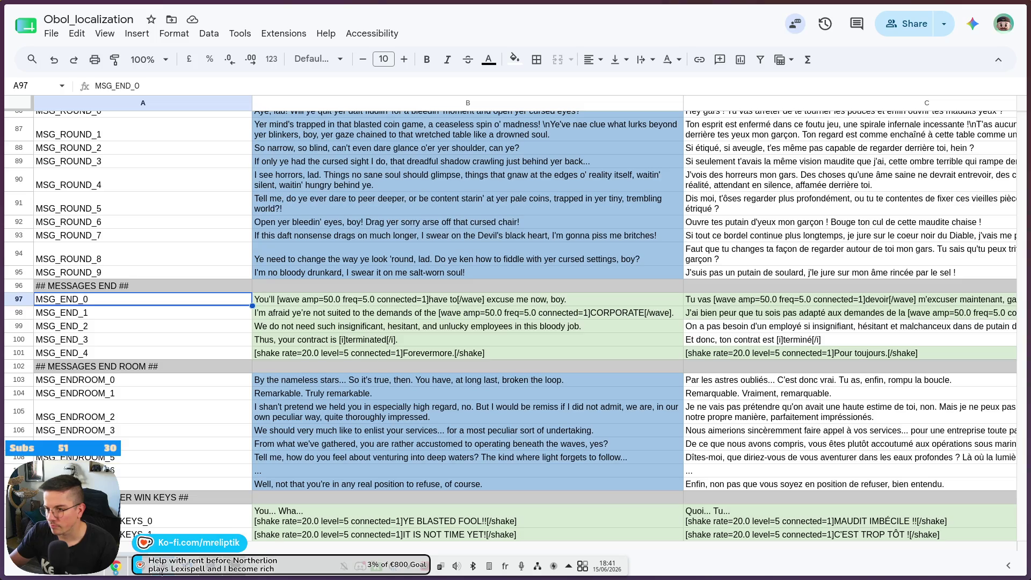
key(alt+Tab)
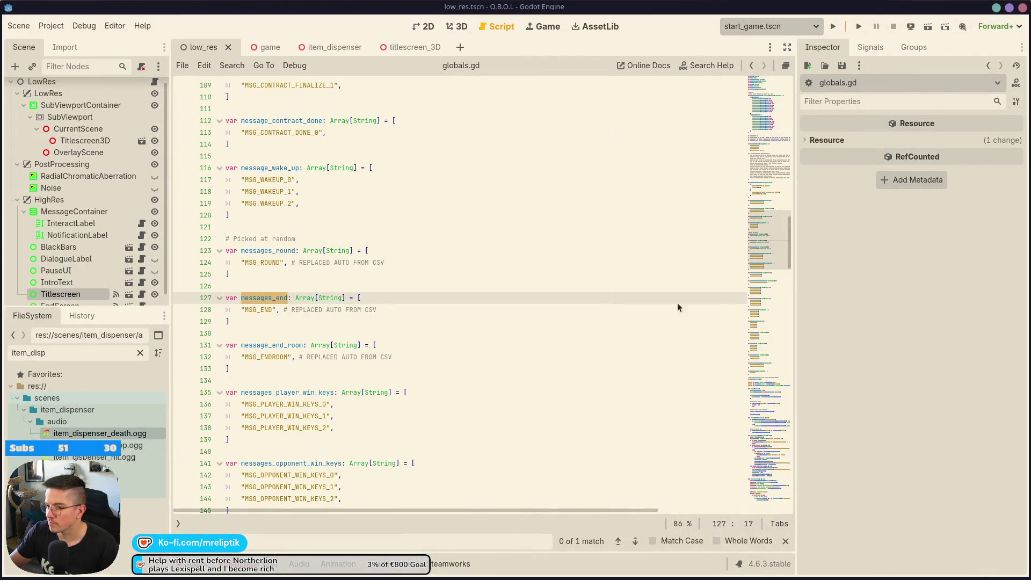
- Change line 128 to MSG_END_0 and delete its REPLACED AUTO FROM CSV comment
click(275, 310)
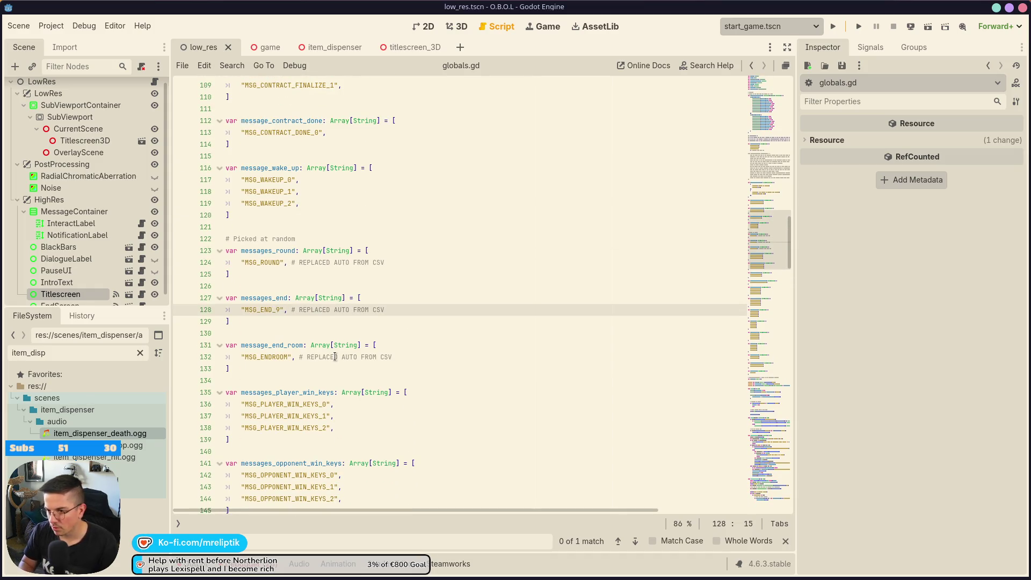
text(0)
key(Left)
key(ctrl+shift+Right)
key(ctrl+shift+Right)
key(ctrl+shift+Right)
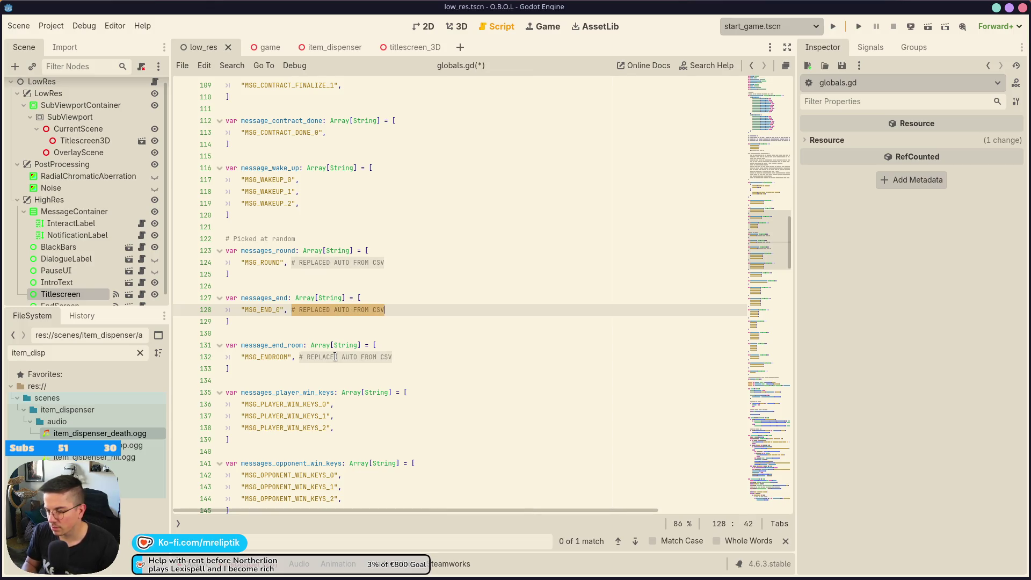
key(BackSpace)
- Duplicate the line into MSG_END_1 through MSG_END_4 and save globals.gd
key(ctrl+shift+d)
key(ctrl+shift+d)
key(ctrl+shift+d)
key(Up)
key(Up)
key(Up)
key(Left)
key(Left)
key(Down)
key(BackSpace)
text(1)
key(Down)
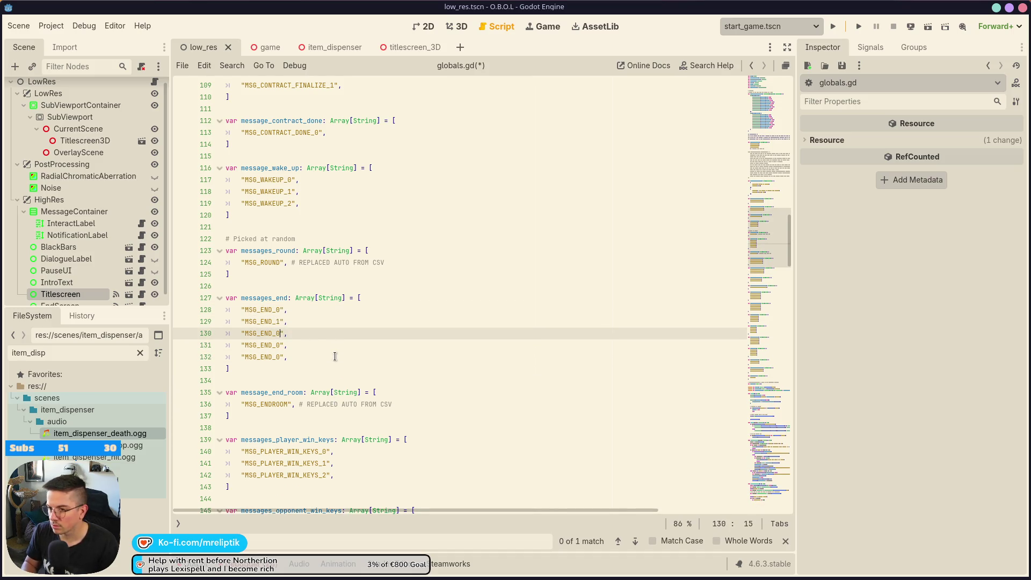
text(2)
key(Down)
key(BackSpace)
text(3)
key(Down)
key(BackSpace)
text(4)
key(ctrl+s)
scroll(504, 314, down, 7)
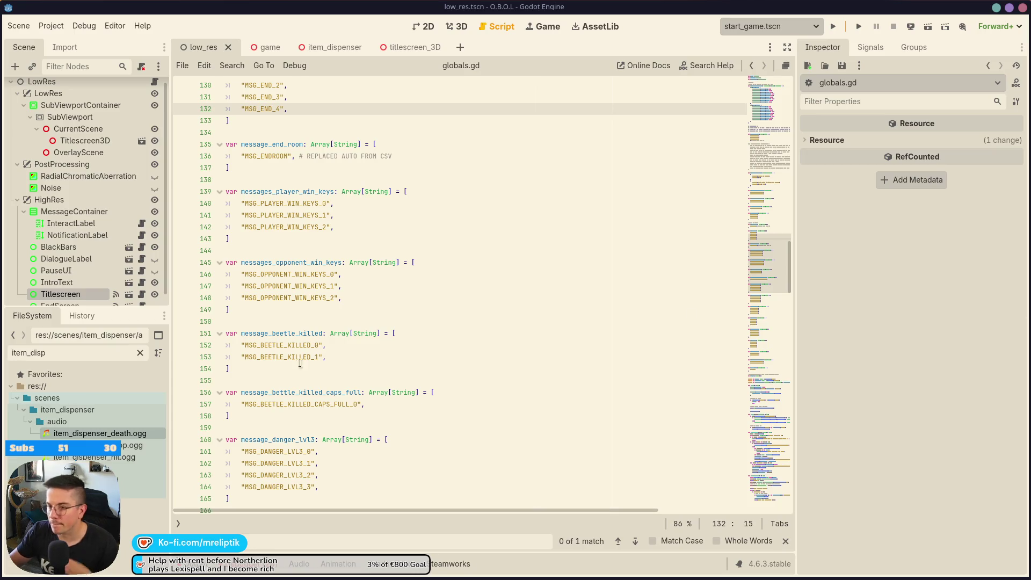
key(alt+Tab)
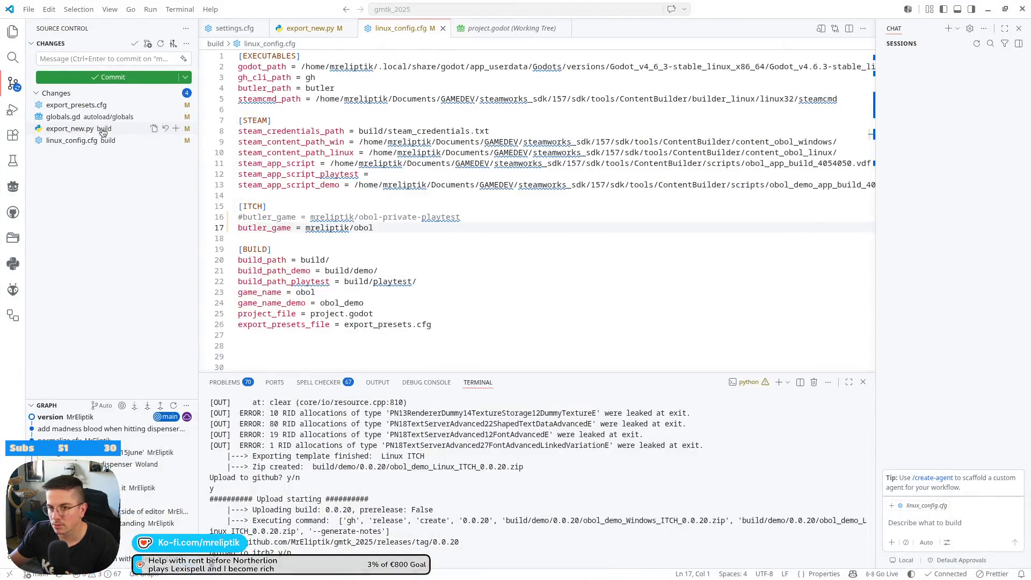
- Stage globals.gd, commit it as 'msg_end', and sync with the remote
click(108, 117)
click(175, 117)
click(60, 57)
text(msg_end)
click(75, 77)
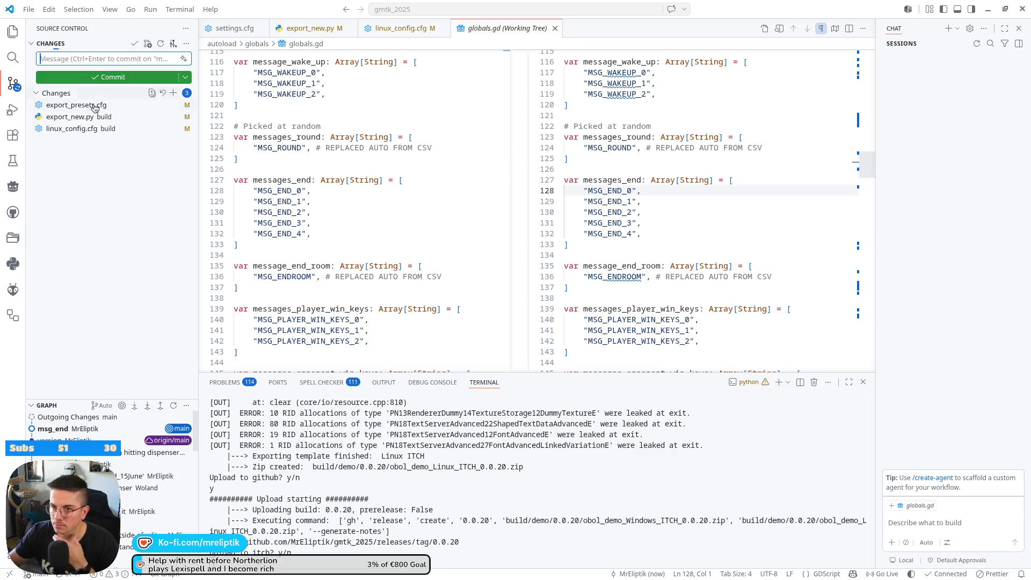
click(75, 574)
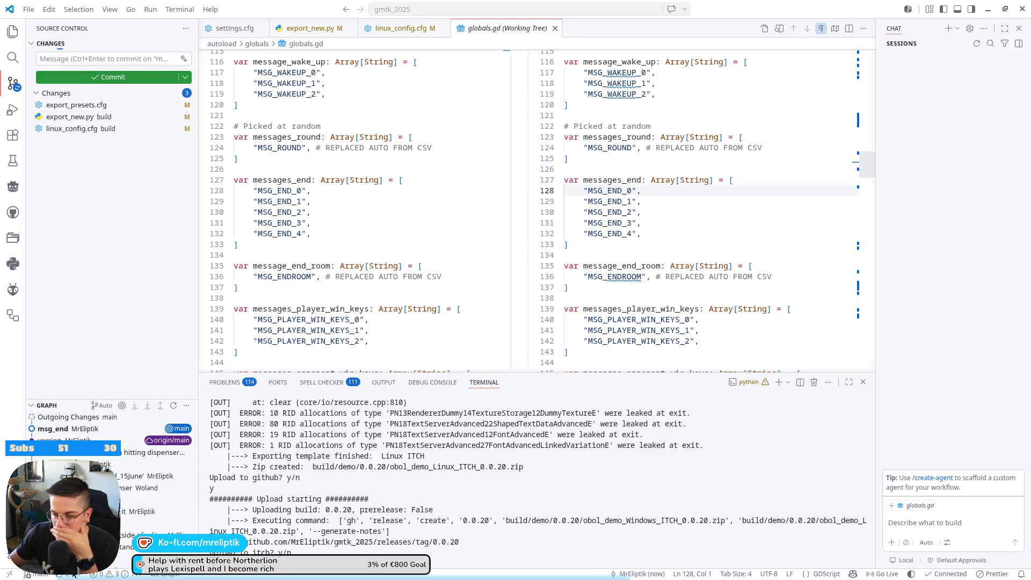
- Decline the pending itch and Steam upload prompts with n
click(350, 534)
text(n)
key(Return)
text(n)
key(Return)
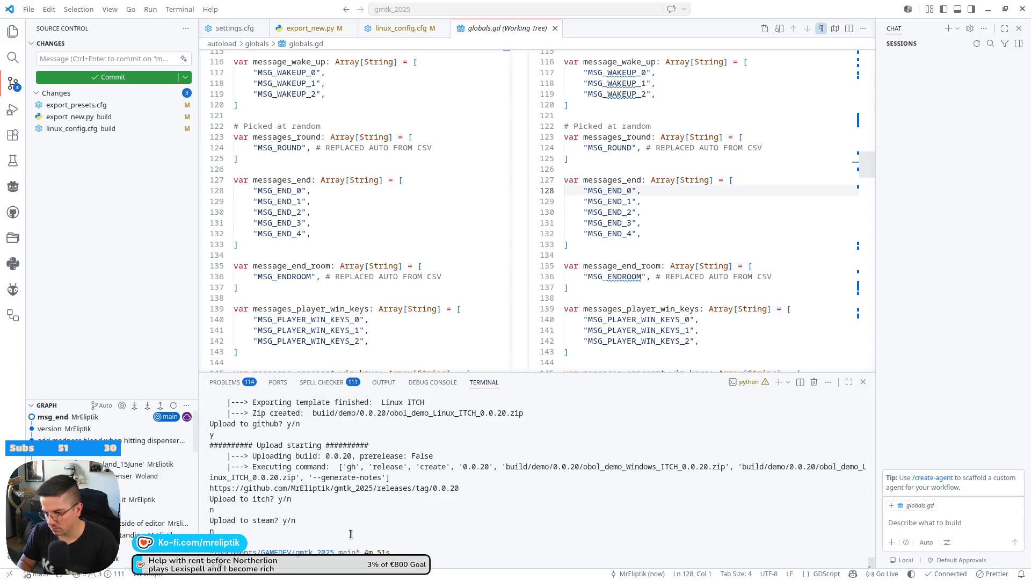
text(n)
key(Return)
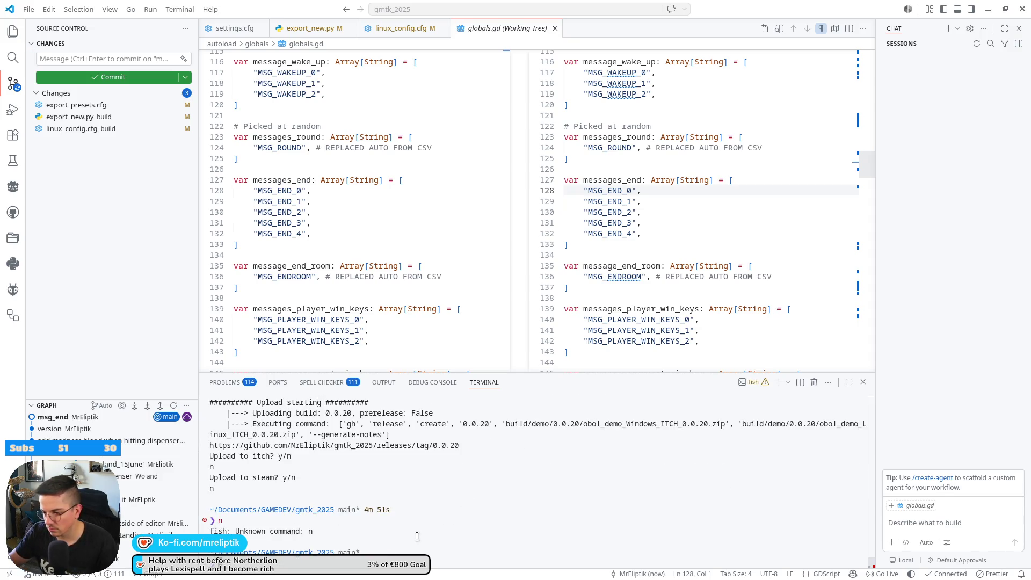
- Rerun the export script, choose the demo build, and confirm the GitHub upload
key(Up)
key(Return)
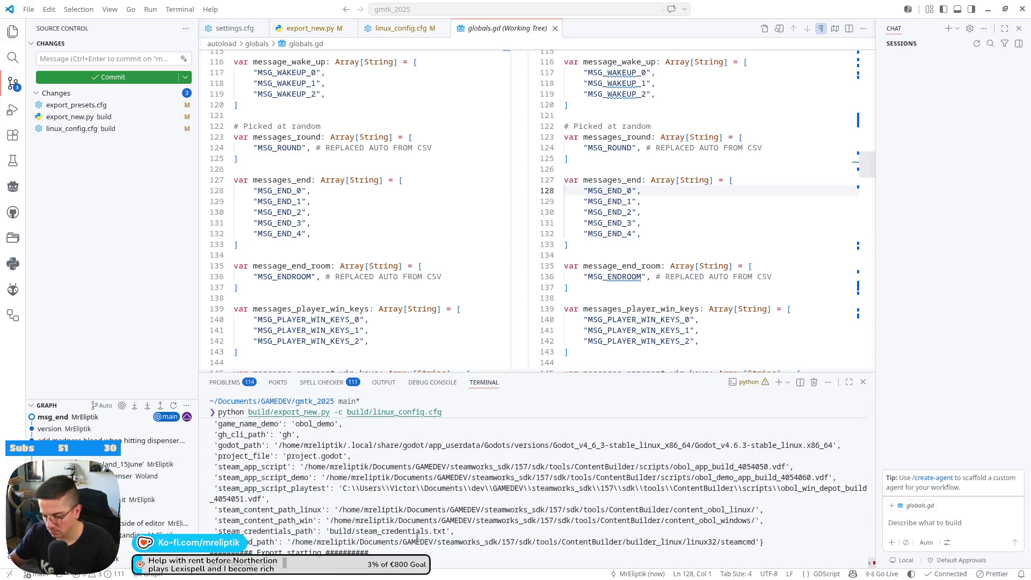
text(y)
key(Return)
text(n)
key(Return)
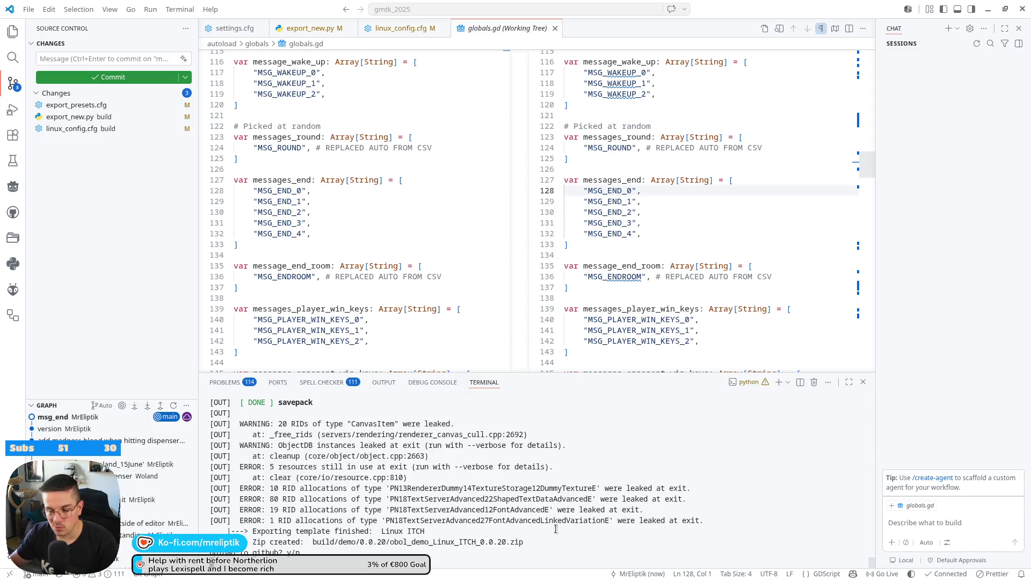
text(y)
key(Return)
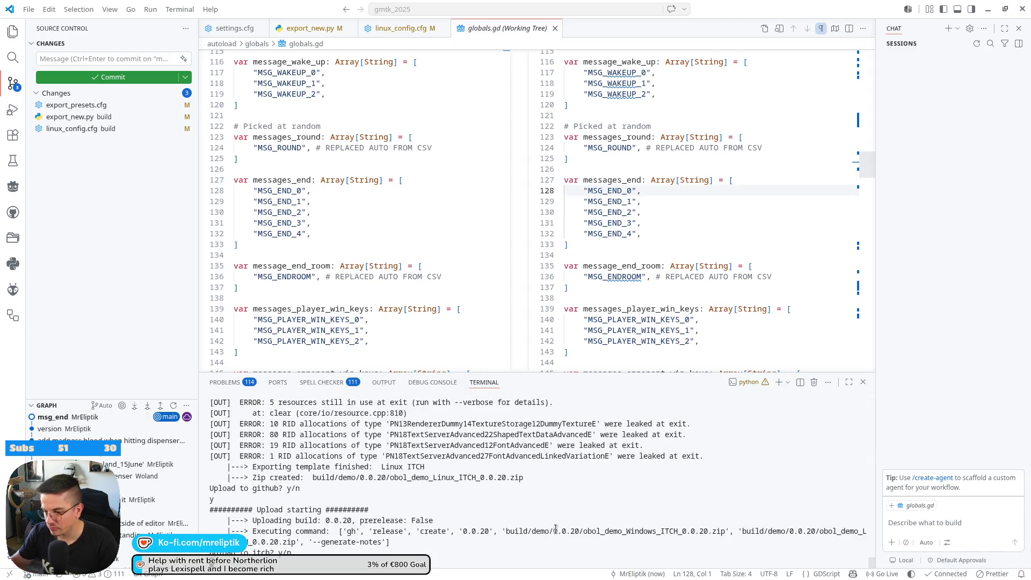
- Confirm the itch upload with y, then agree to the Steam upload once the push finishes
text(y)
key(Return)
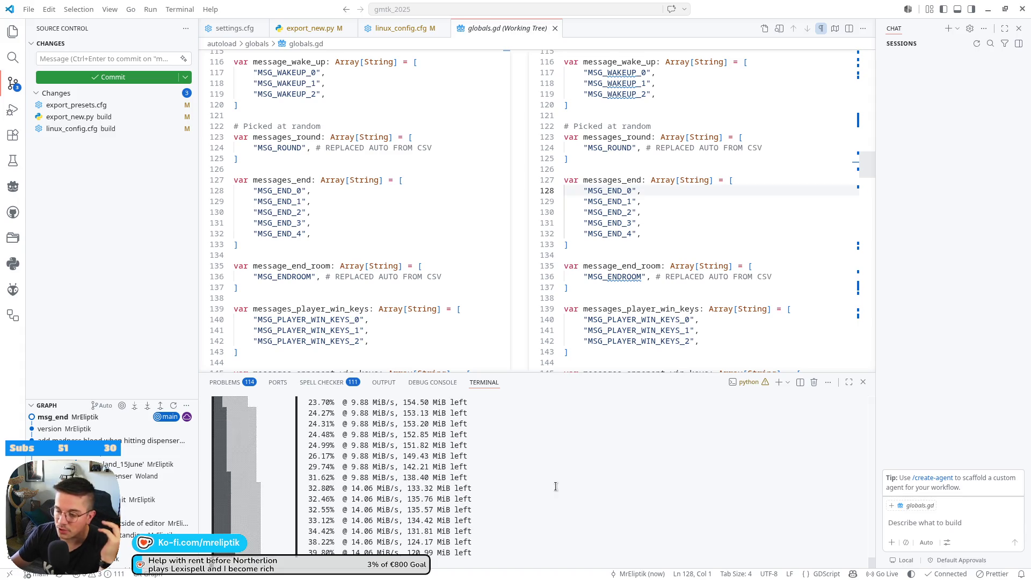
mouse_move(449, 575)
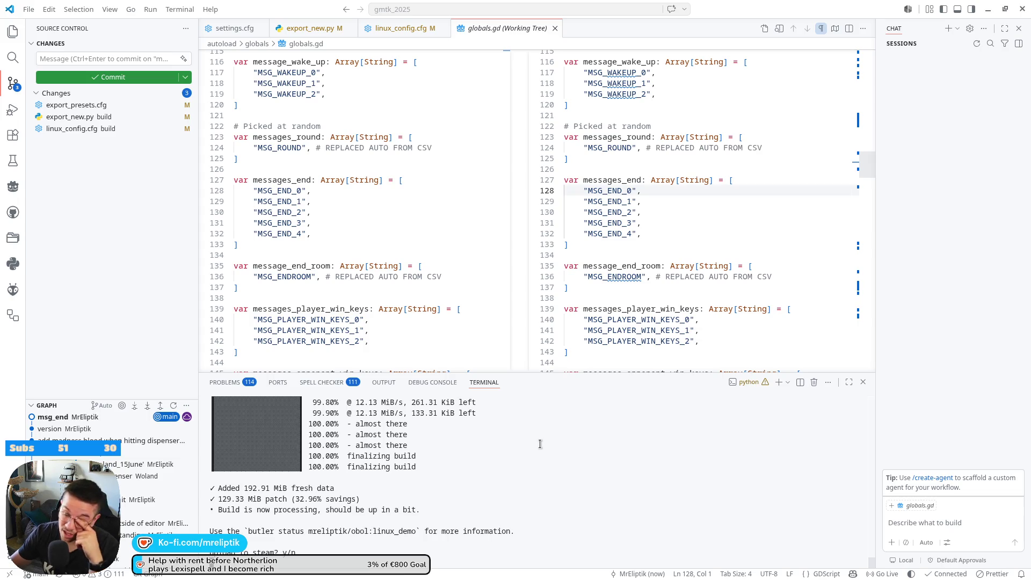
text(y)
key(Return)
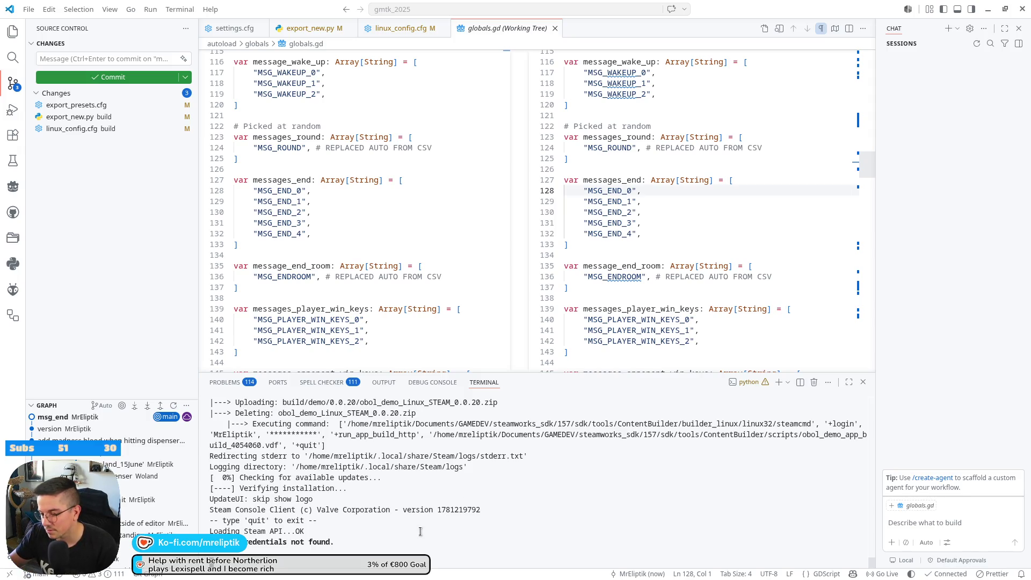
- Abort the stalled upload with Ctrl+C and rerun the steamcmd login command
key(ctrl+c)
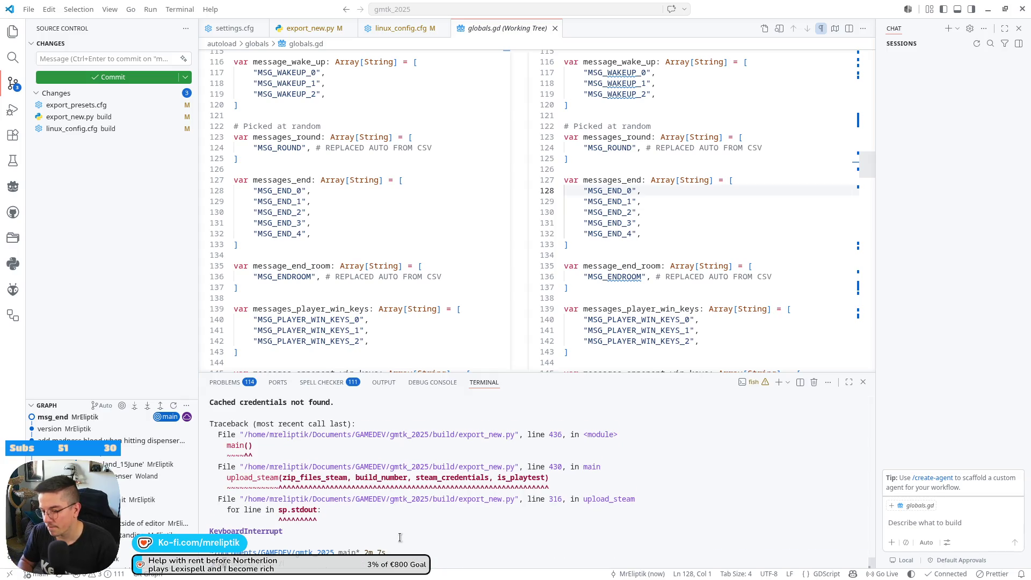
key(Up)
key(Return)
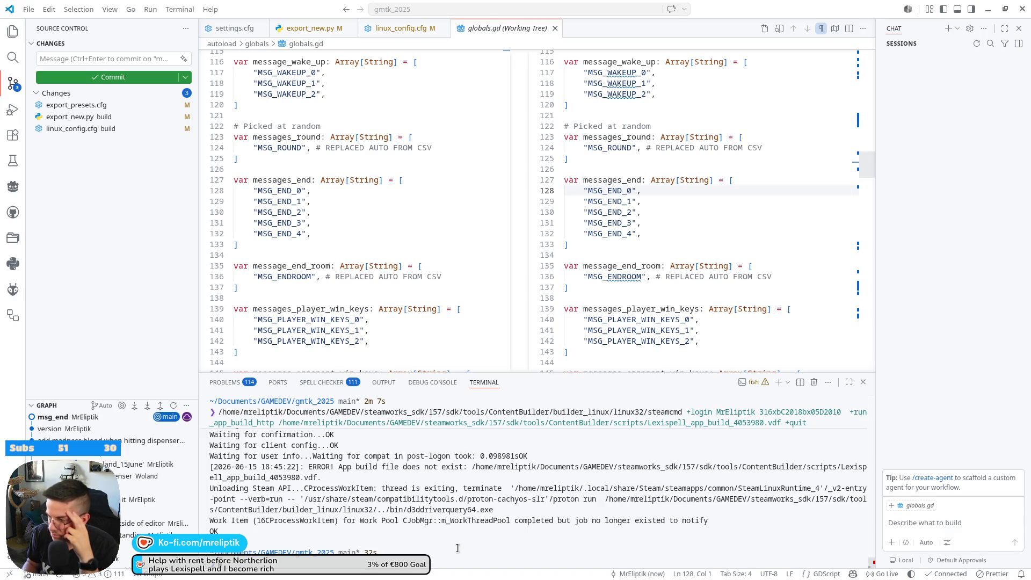
- Rerun export_new.py with linux_config.cfg, answering y for demo and n for playtest
key(Up)
key(Return)
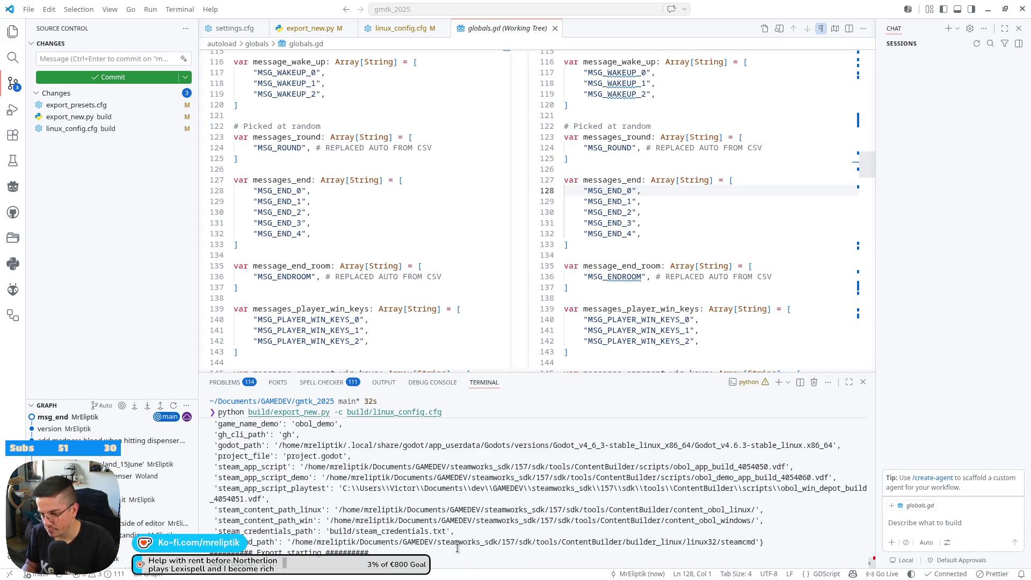
text(y)
key(Return)
text(n)
key(Return)
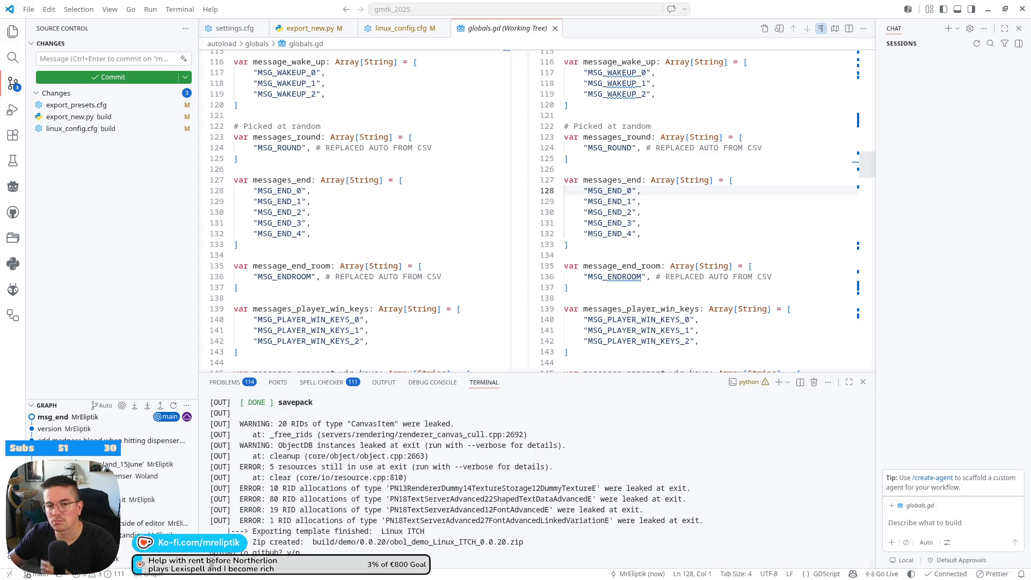
- Upload the new demo build to Steam only, declining GitHub and itch, until steamcmd reports success
click(571, 529)
key(Return)
text(n)
key(Return)
text(y)
key(Return)
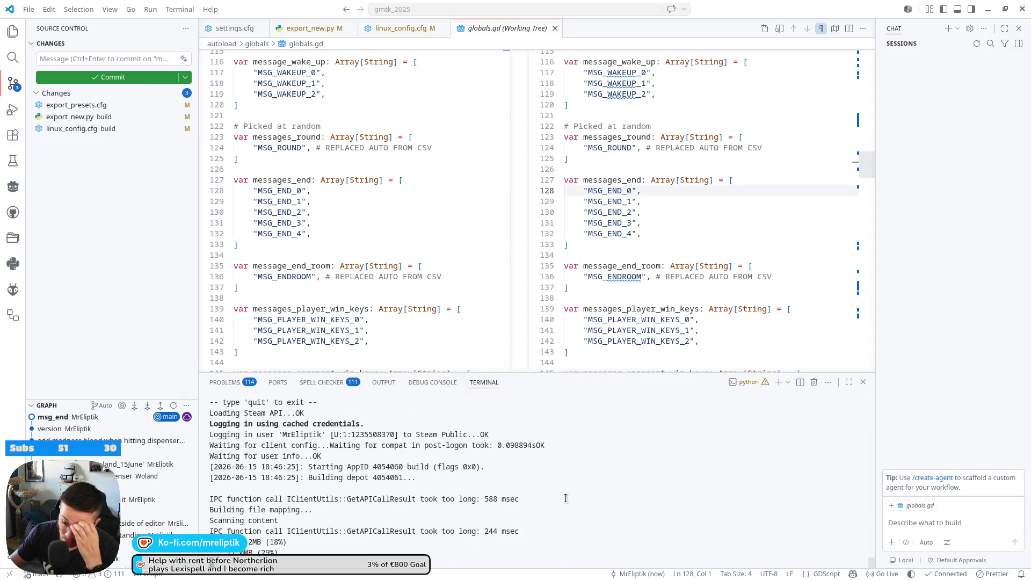
mouse_move(405, 572)
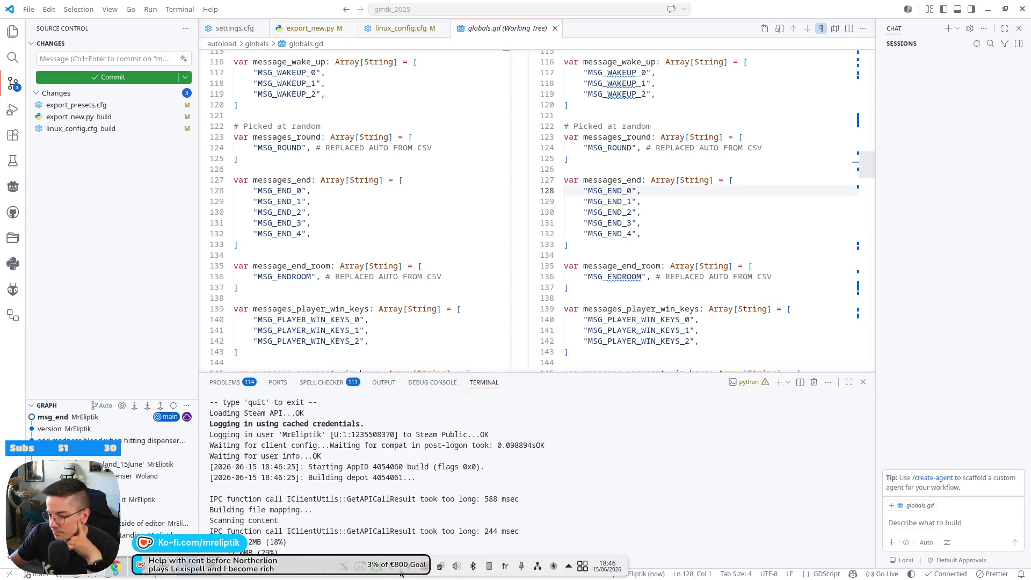
mouse_move(344, 578)
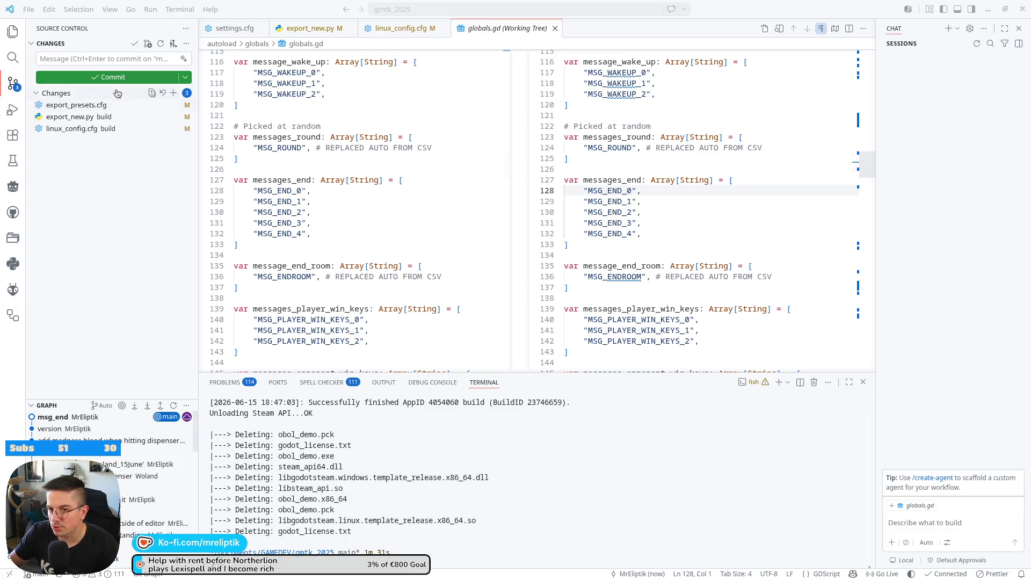
- Open the export_presets.cfg diff showing the version bump from 0.0.19.0 to 0.0.20.0
click(89, 106)
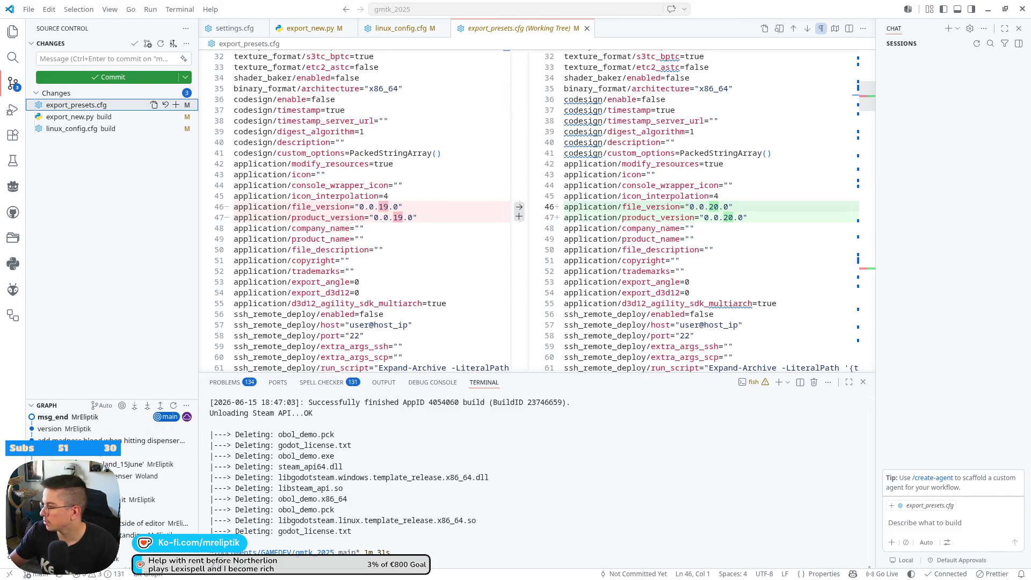
click(102, 58)
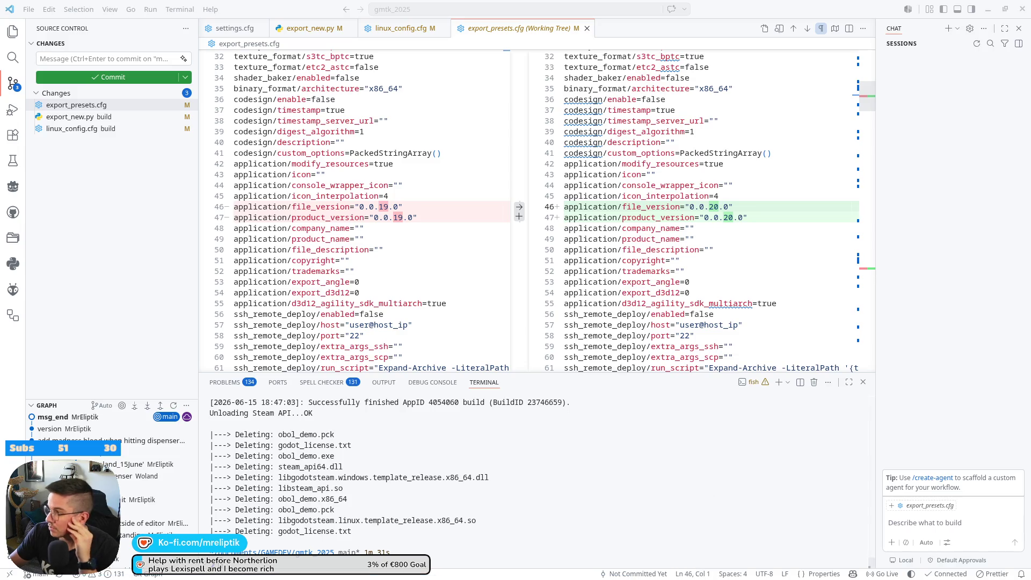
mouse_move(1030, 146)
mouse_down()
mouse_move(771, 147)
mouse_move(125, 92)
mouse_move(126, 3)
mouse_up()
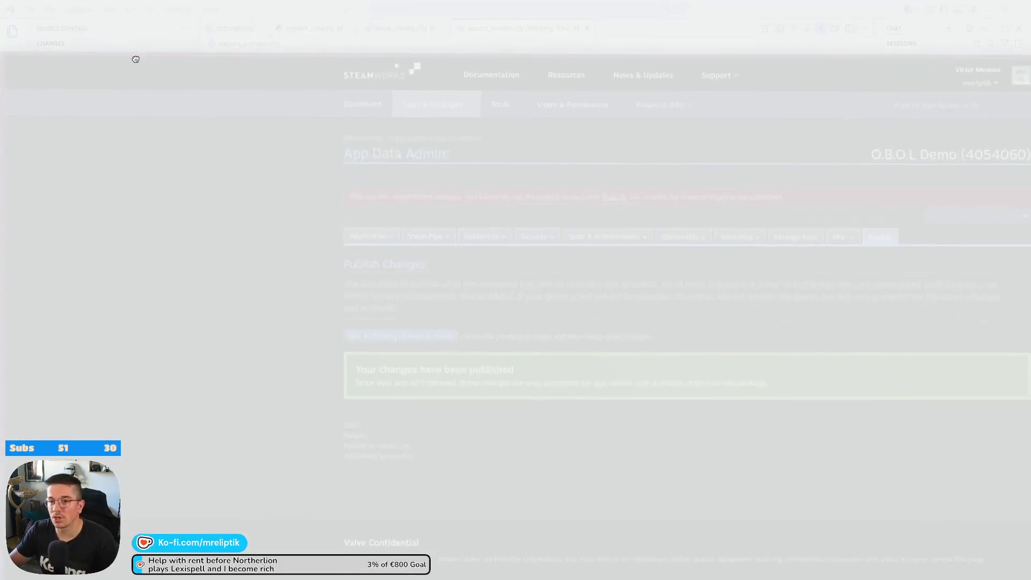
- Release the O.B.O.L Demo (4054060) right now, confirming with the phrase 'Release app'
mouse_move(72, 211)
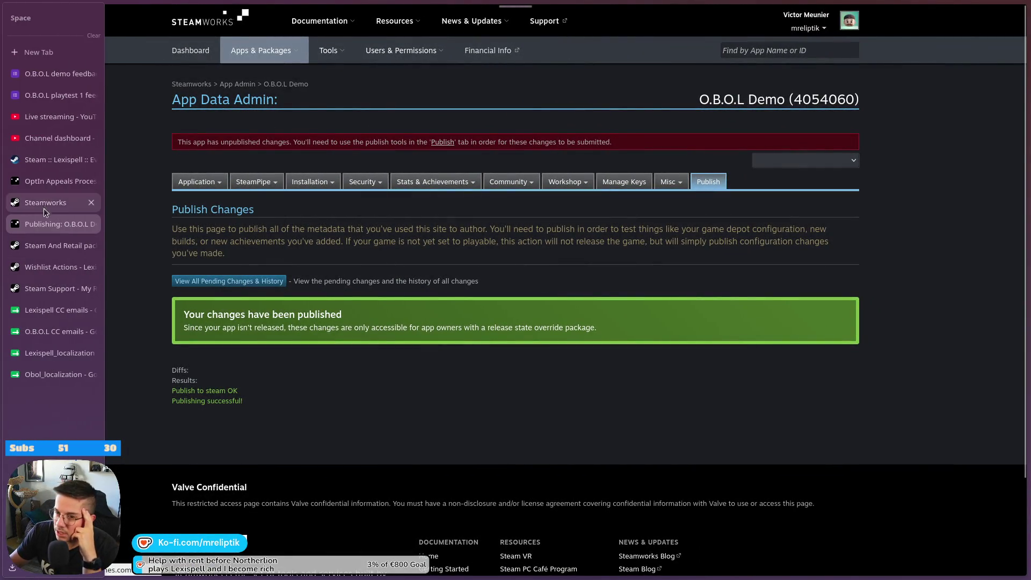
click(48, 202)
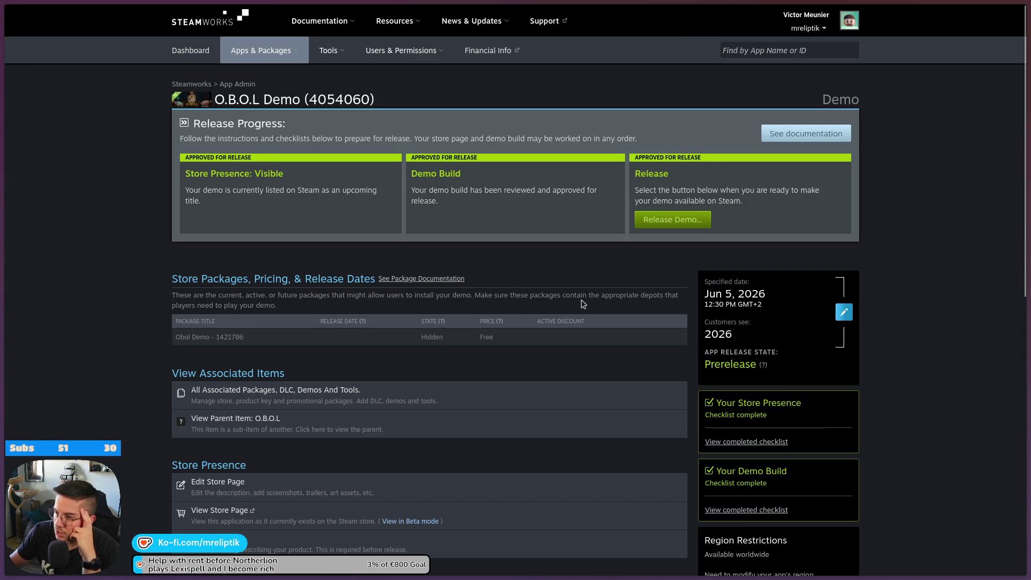
mouse_move(438, 578)
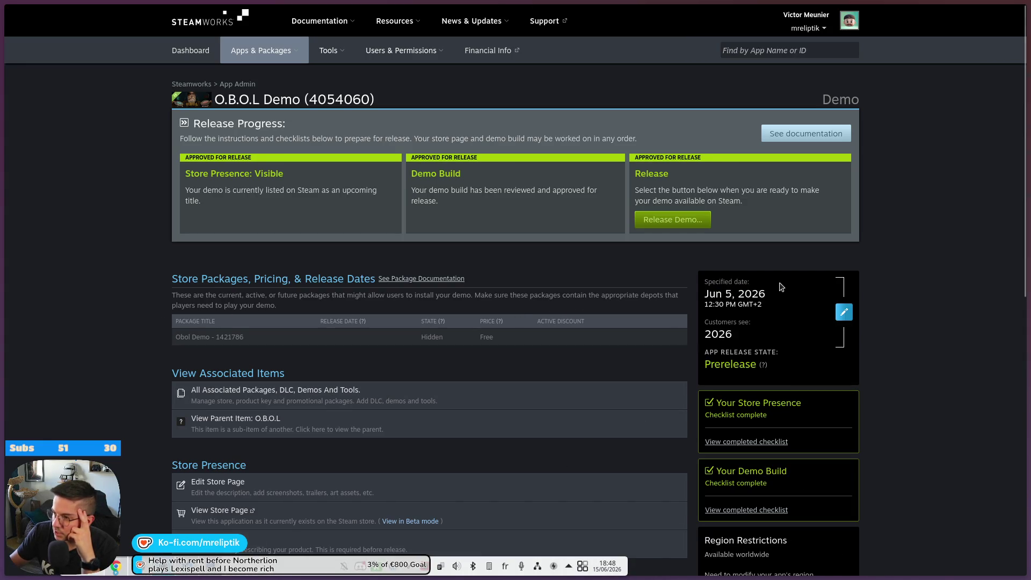
mouse_move(405, 578)
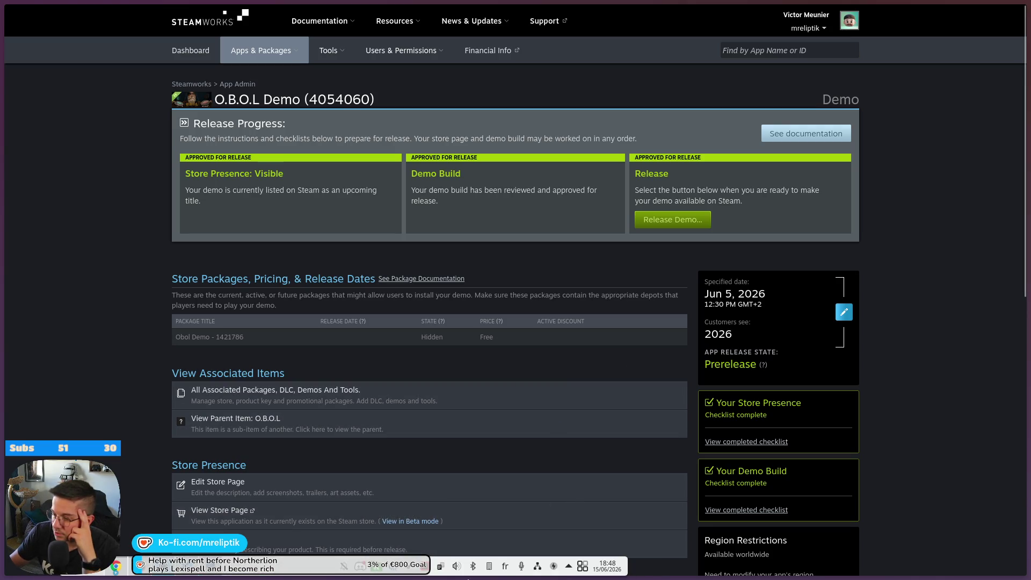
click(673, 219)
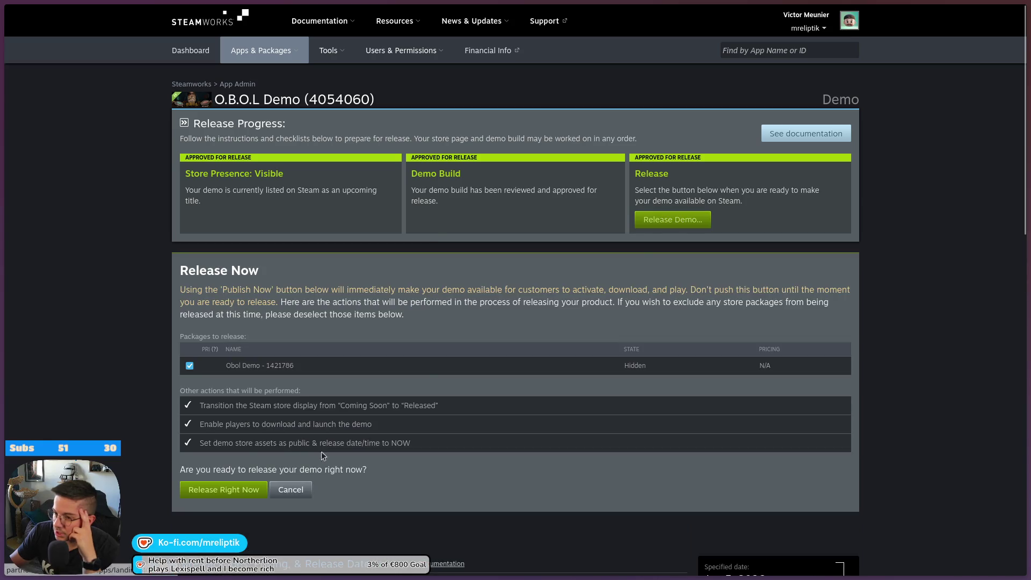
click(240, 493)
click(360, 293)
text(Release myapp)
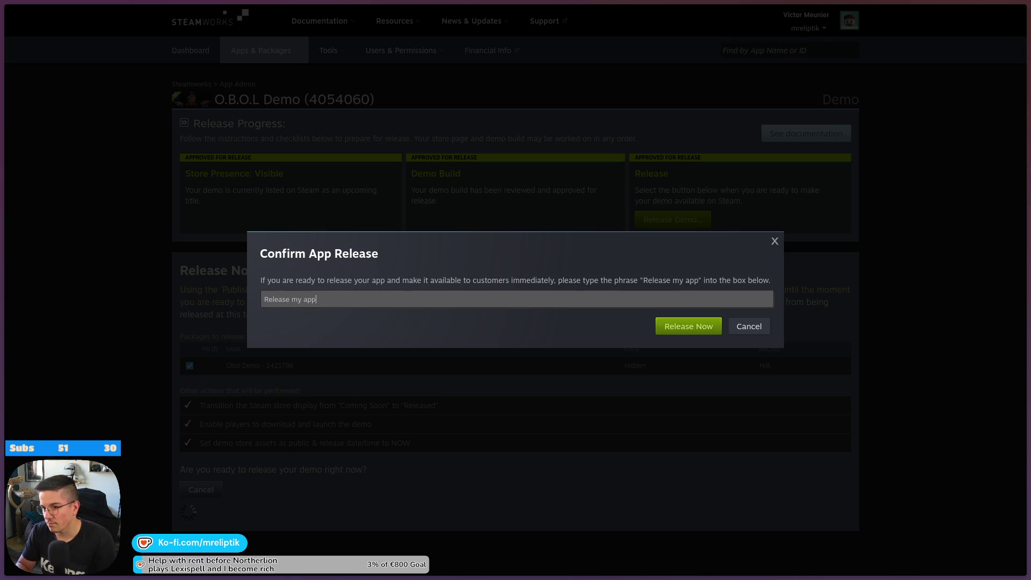
click(689, 325)
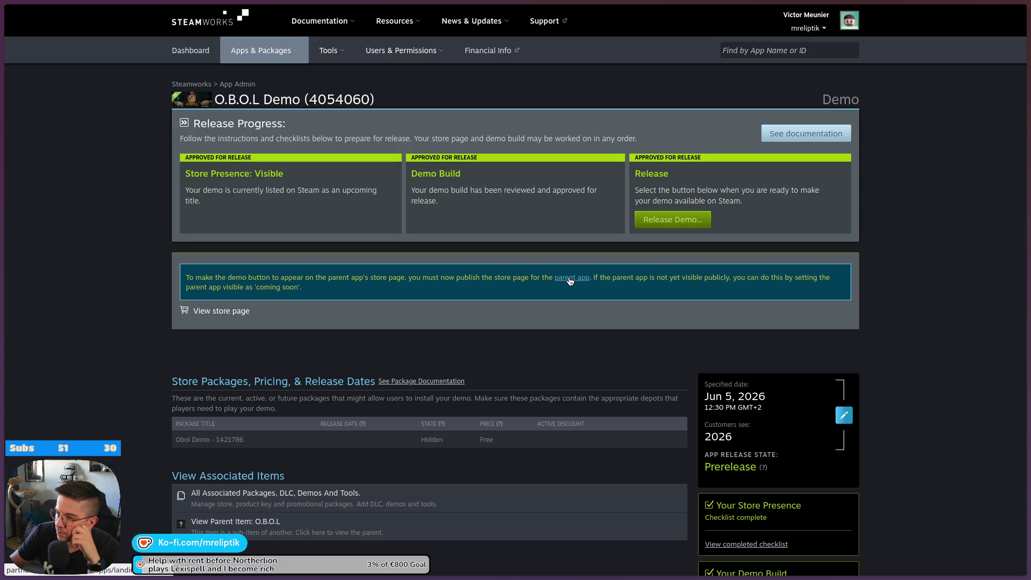
middle_click(567, 282)
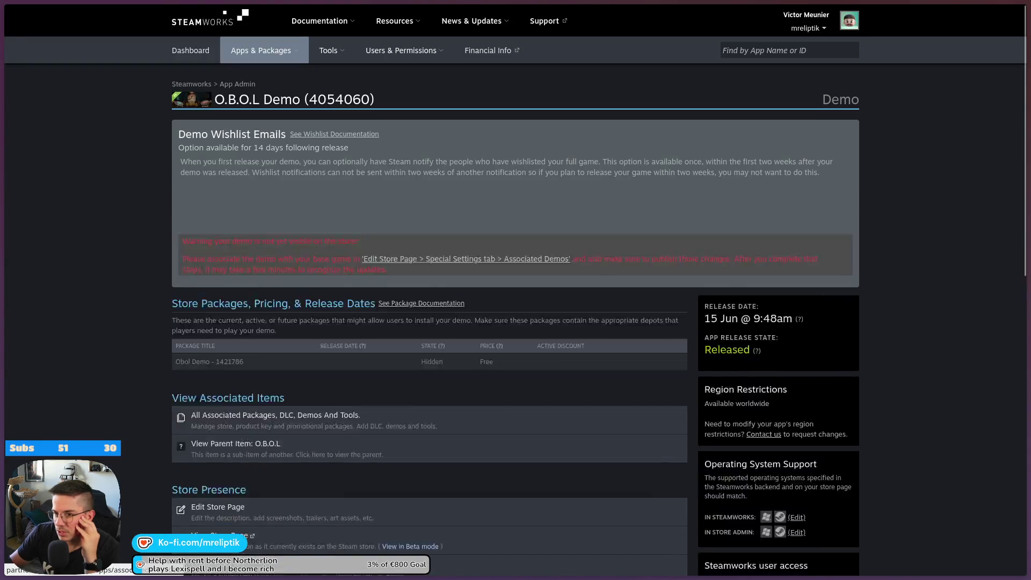
- Switch to the O.B.O.L (4054050) admin page and open its store page editor
mouse_move(3, 215)
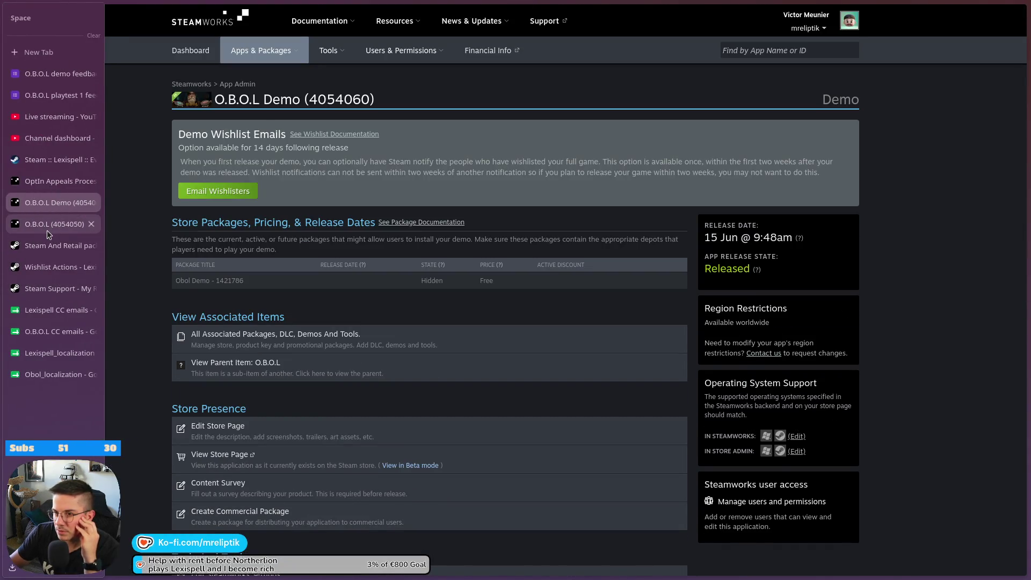
click(47, 230)
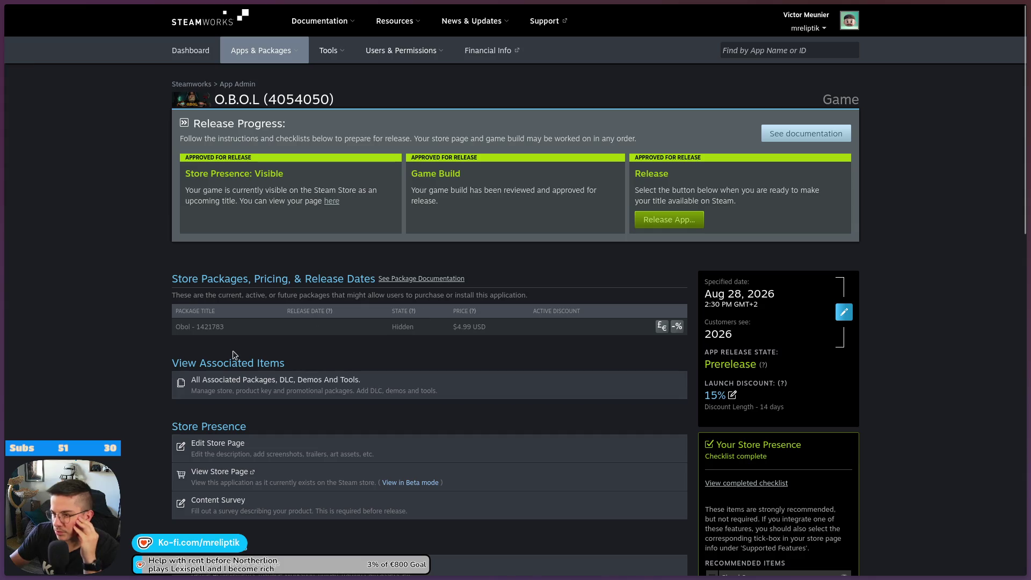
scroll(258, 394, down, 2)
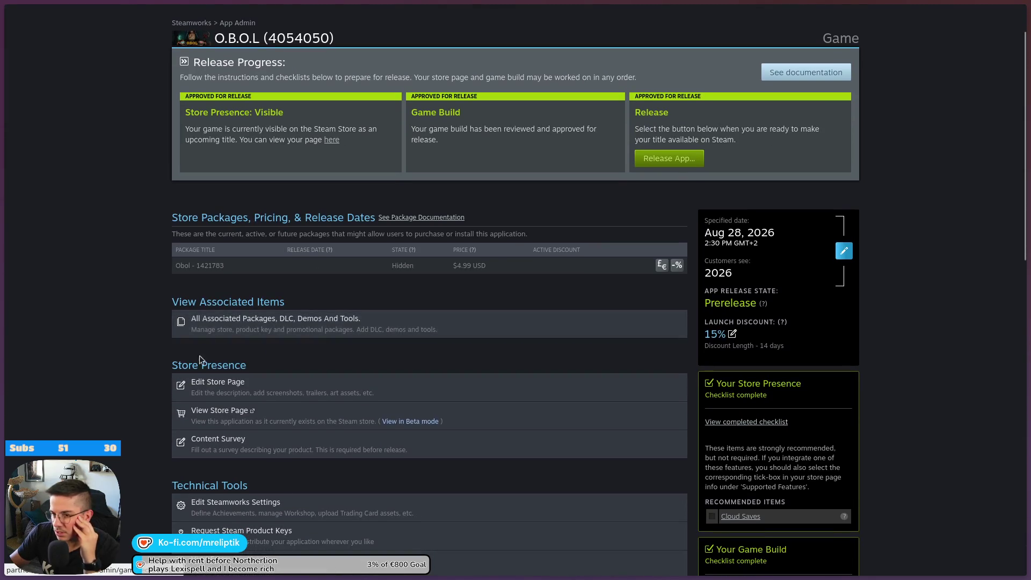
scroll(245, 433, down, 4)
scroll(221, 411, up, 2)
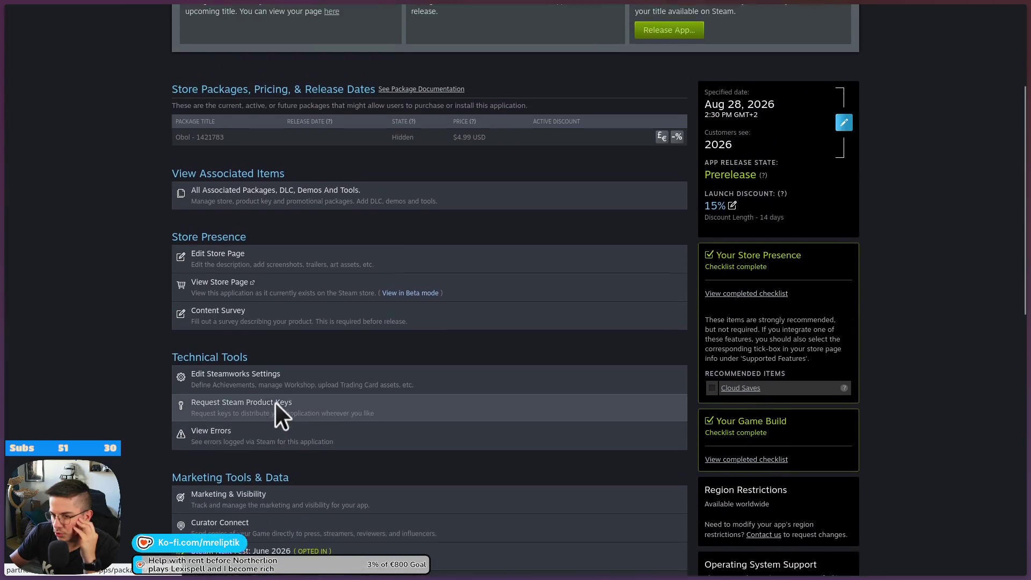
click(243, 270)
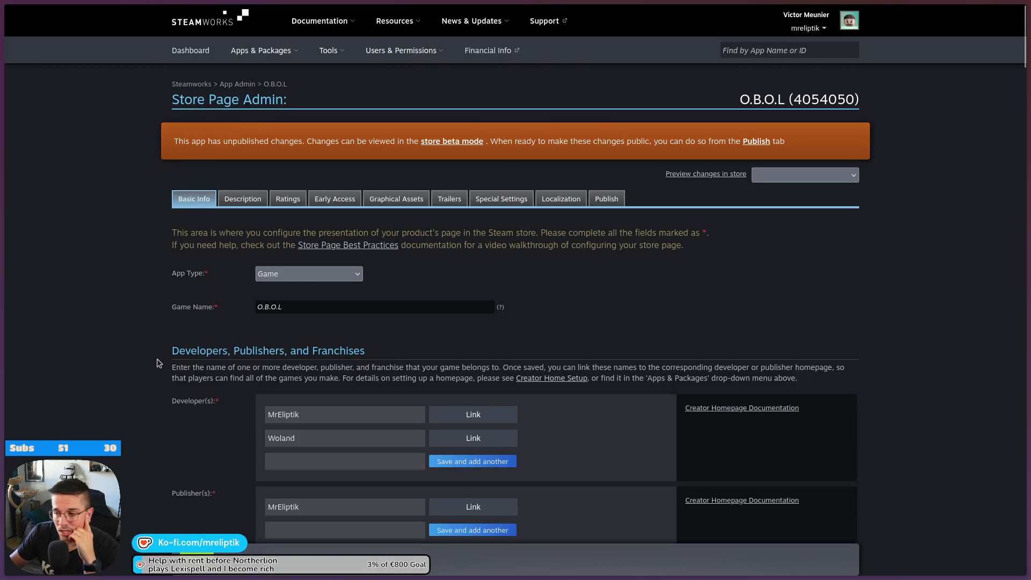
- Check the associated demo under Special Settings, then move to the Publish section
click(490, 202)
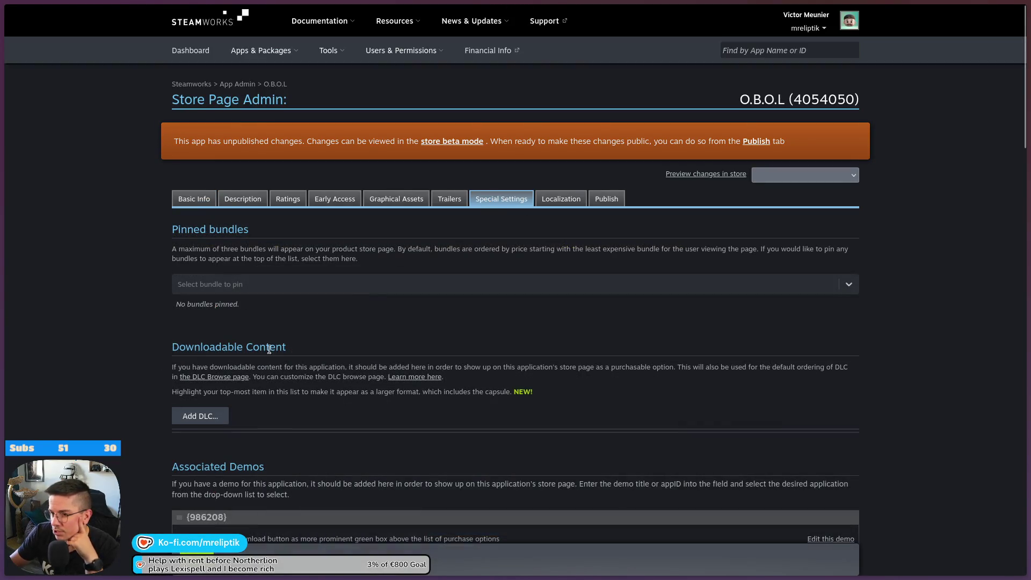
scroll(292, 364, down, 2)
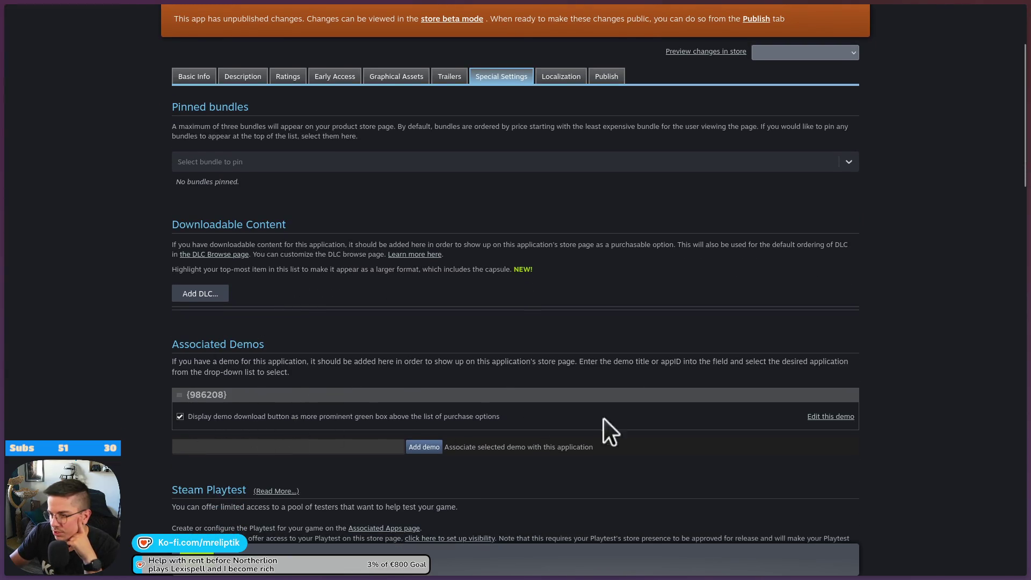
scroll(483, 416, down, 1)
scroll(453, 412, down, 6)
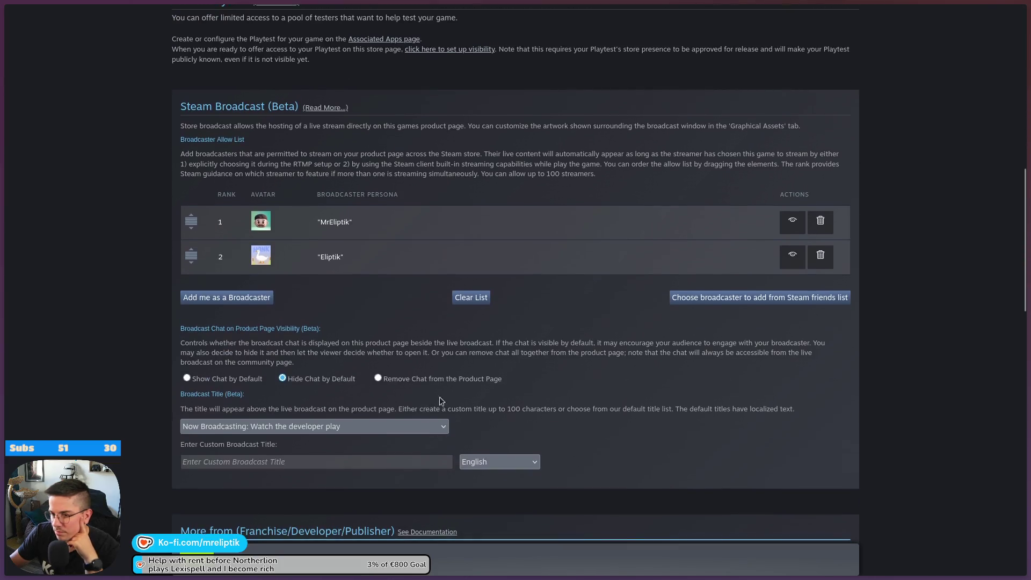
scroll(451, 397, up, 8)
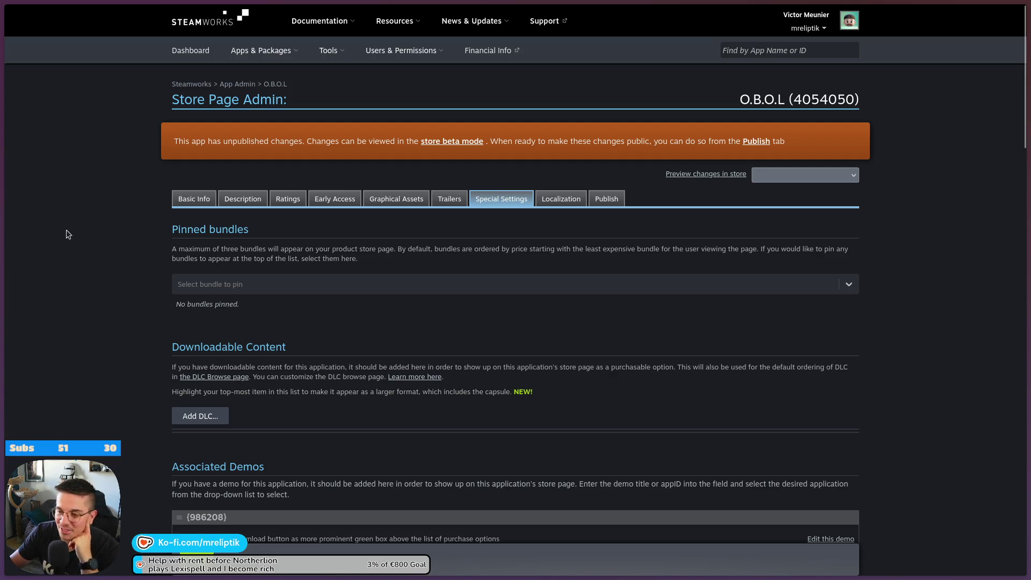
click(599, 197)
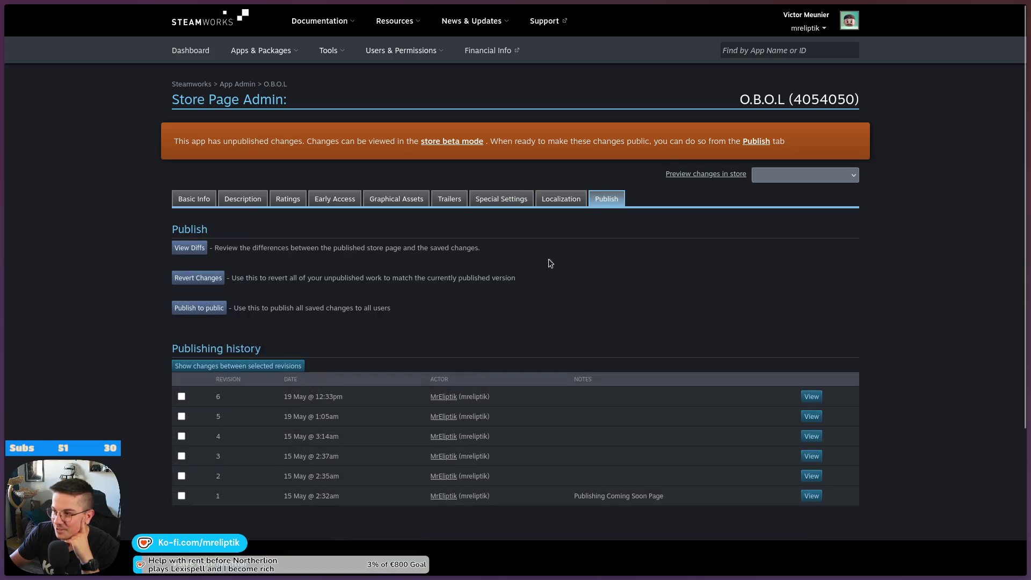
- Publish the pending O.B.O.L store page changes publicly, then return to the partner dashboard
click(180, 313)
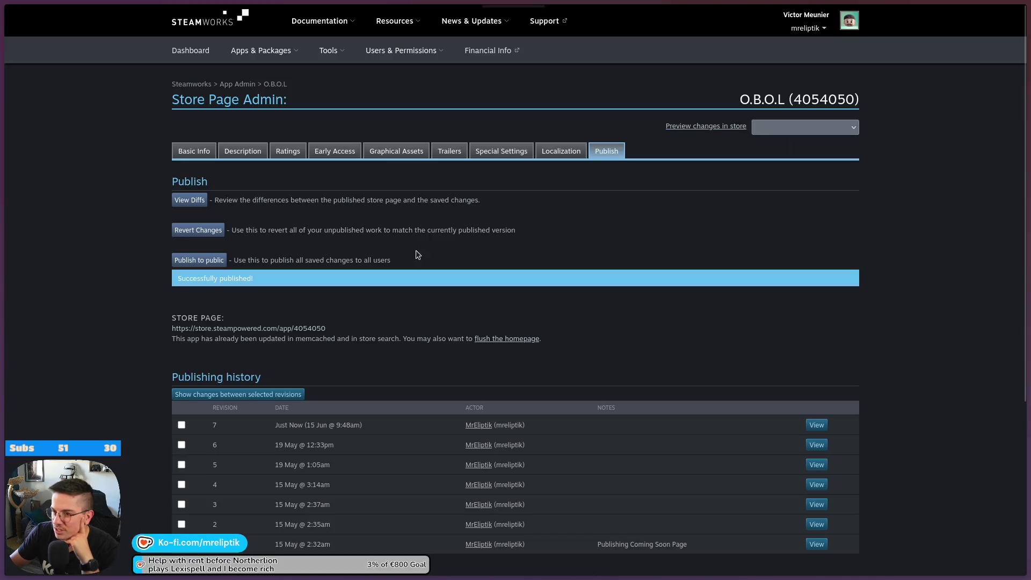
mouse_move(24, 211)
click(63, 204)
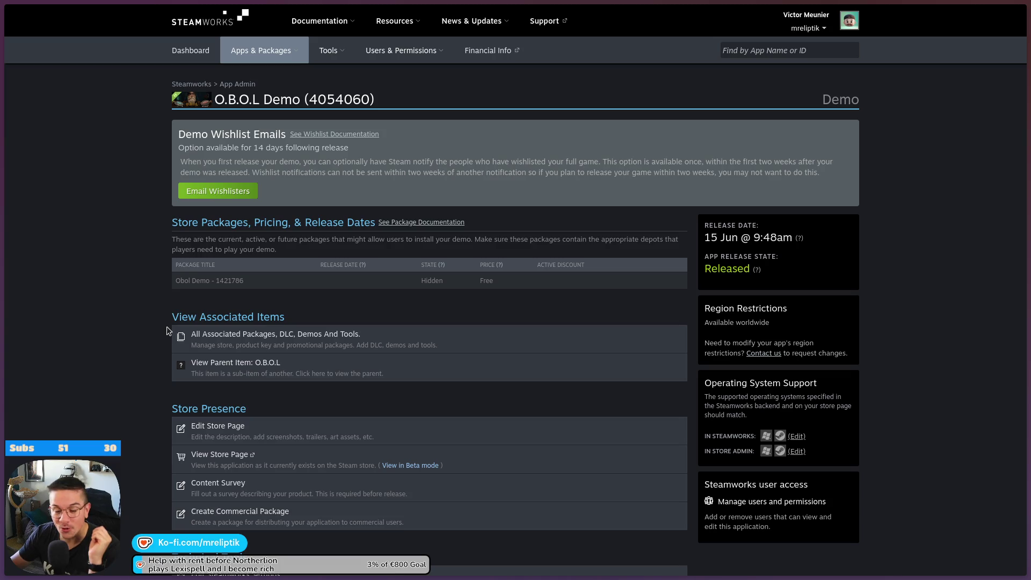
mouse_move(134, 577)
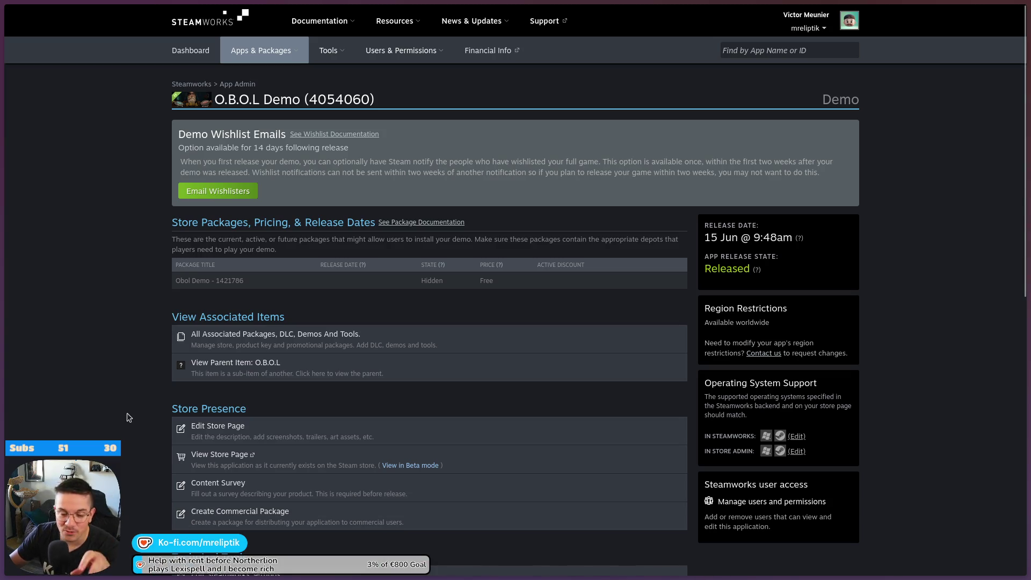
scroll(306, 360, down, 5)
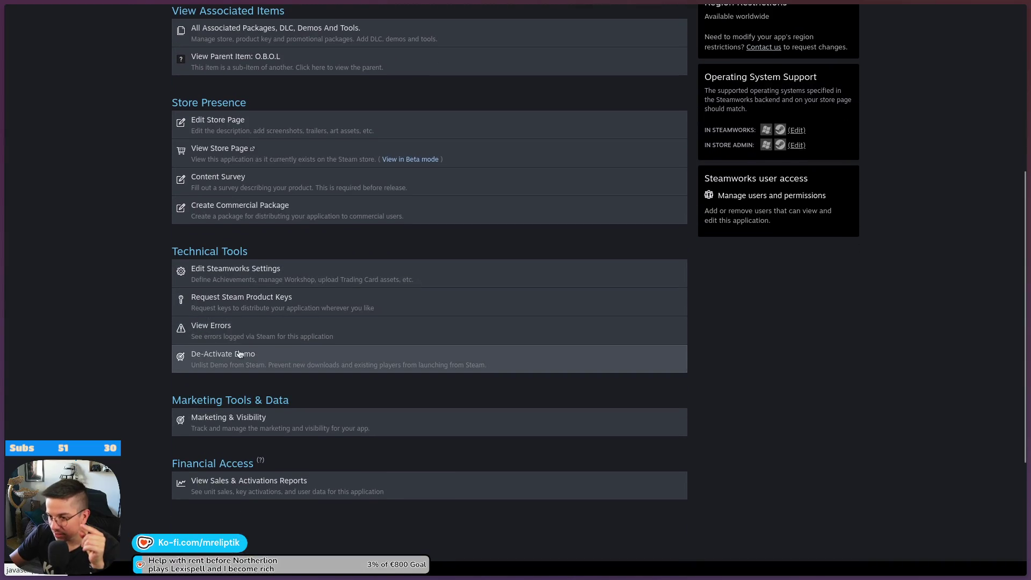
scroll(103, 362, up, 6)
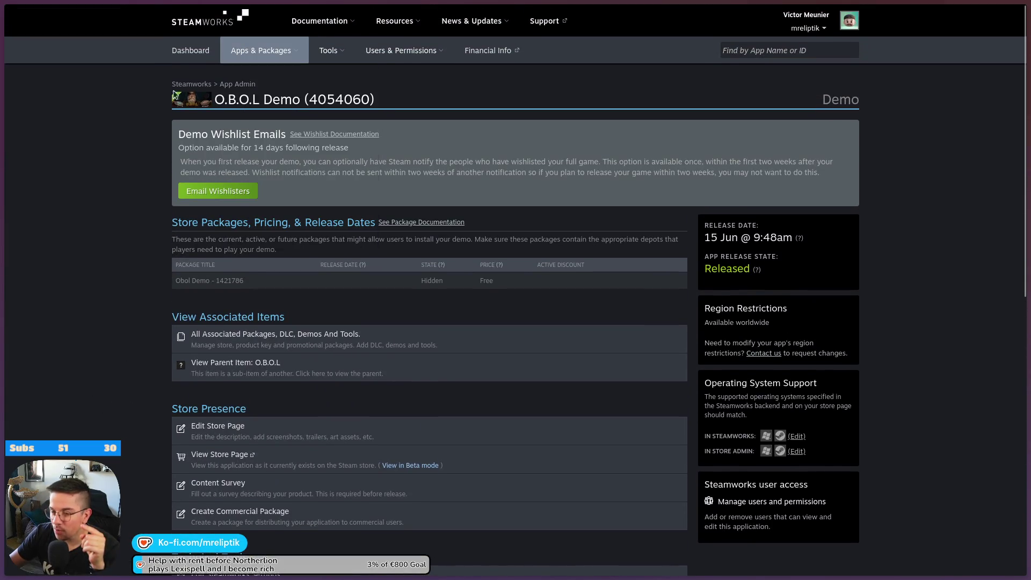
click(207, 98)
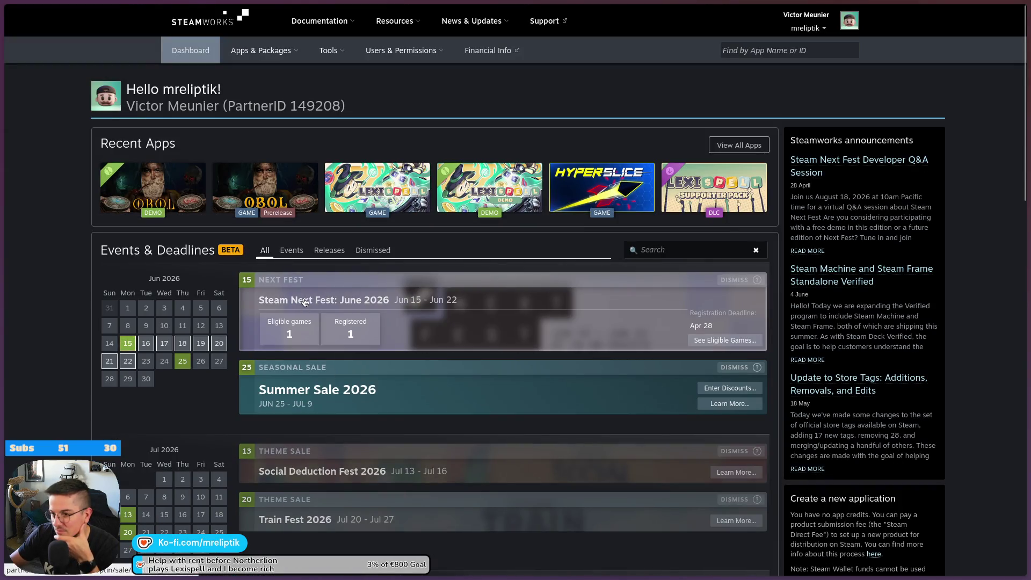
- Open the Steam Next Fest: June 2026 registration and review its publicly playable demo eligibility requirement
click(307, 300)
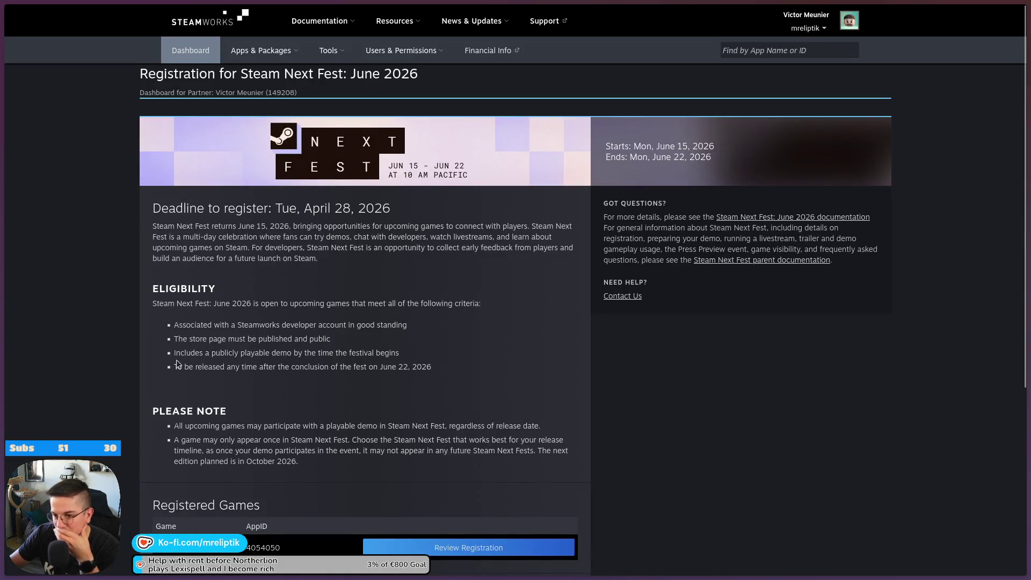
scroll(166, 351, down, 2)
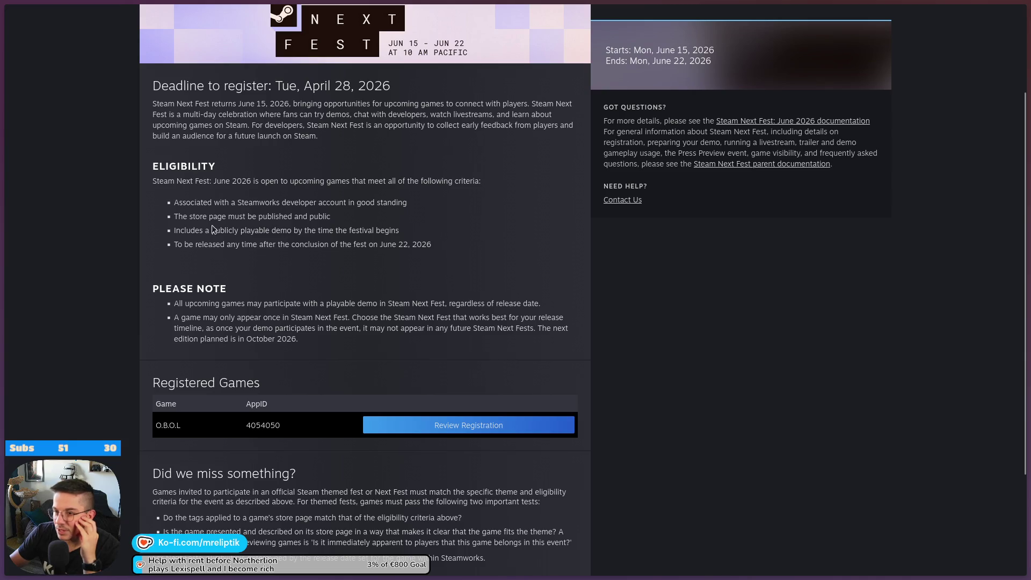
drag(176, 230, 418, 235)
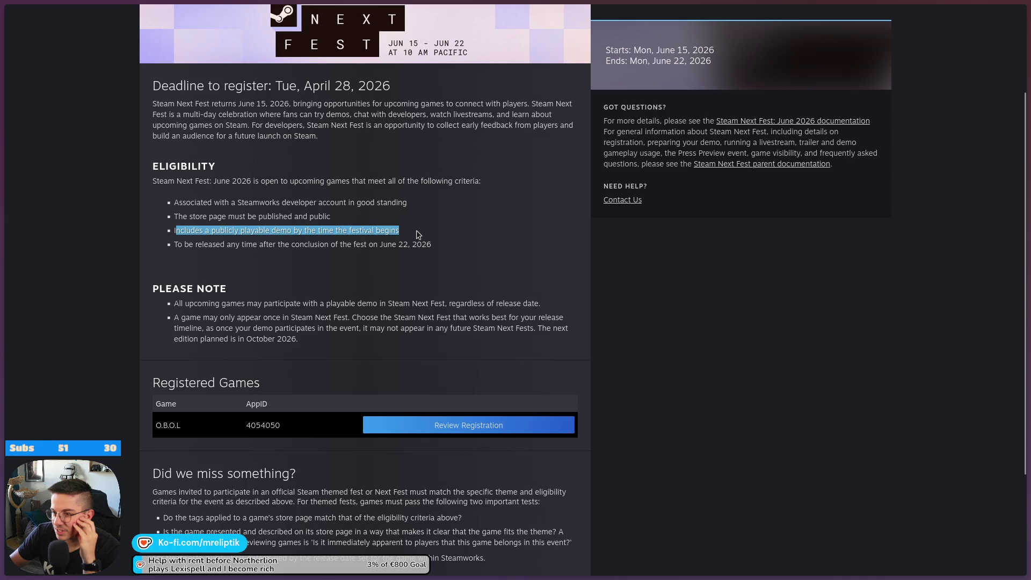
click(334, 230)
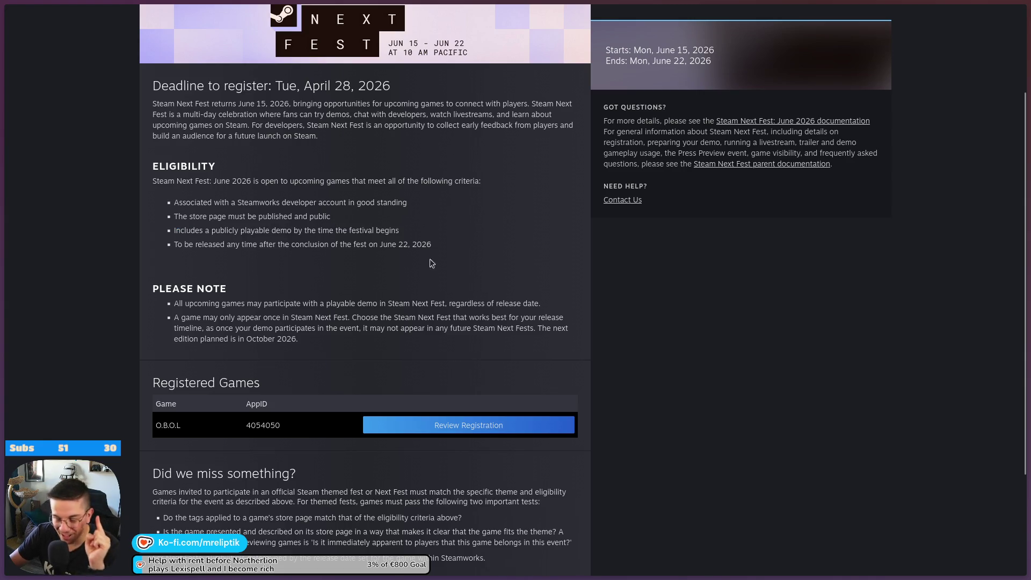
drag(176, 230, 410, 241)
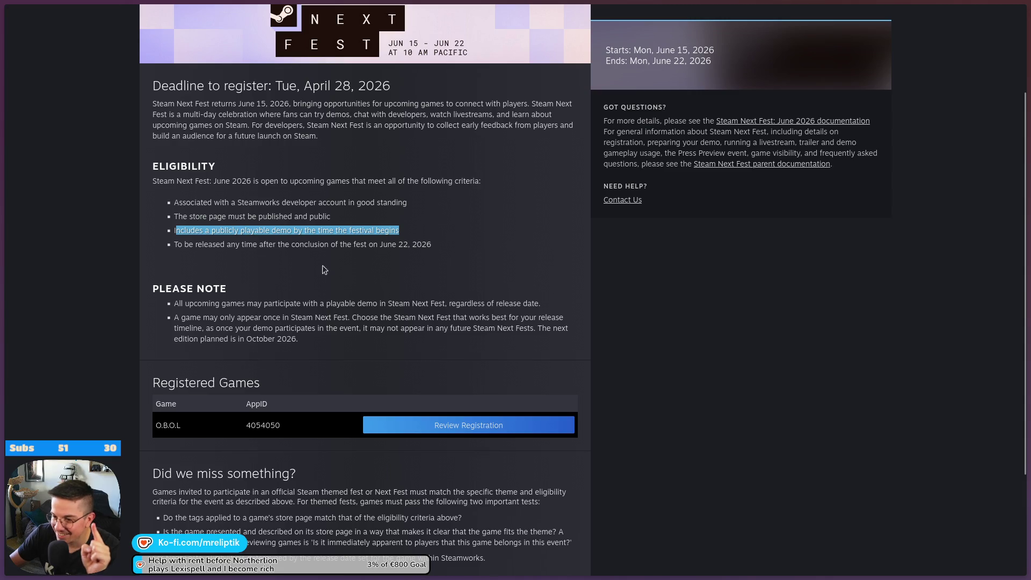
click(349, 270)
scroll(269, 386, down, 3)
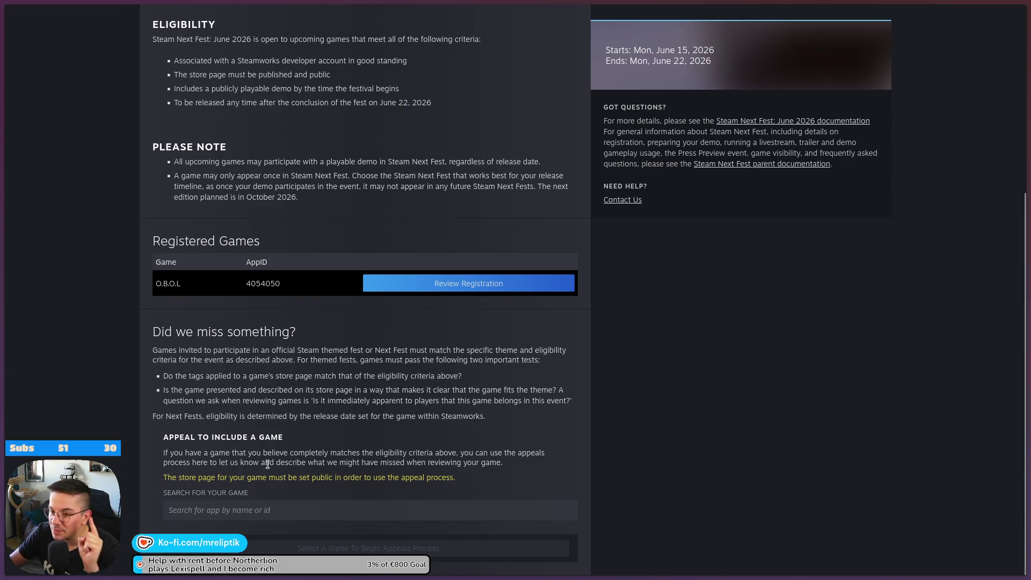
scroll(273, 462, up, 5)
mouse_move(60, 209)
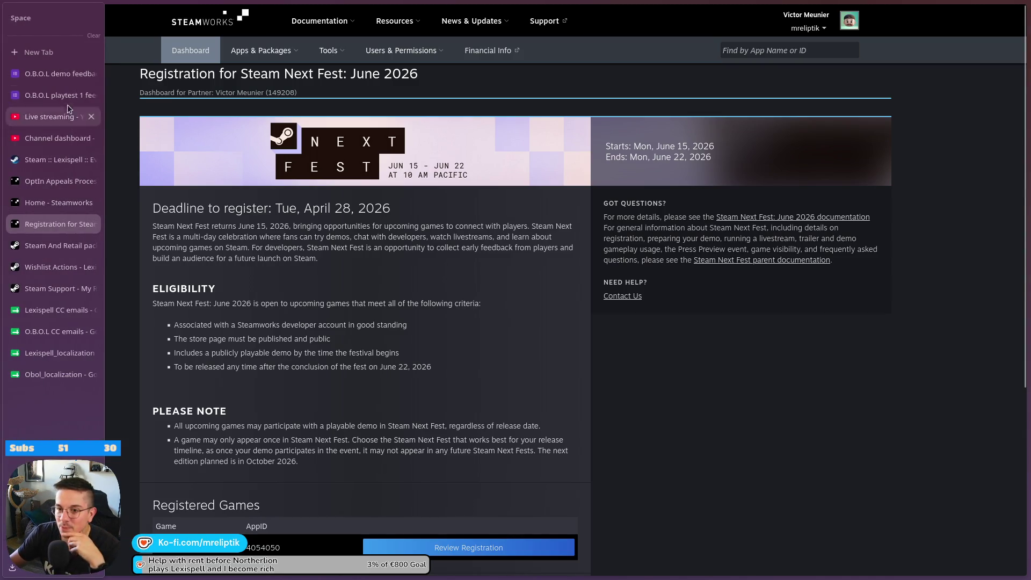
click(54, 160)
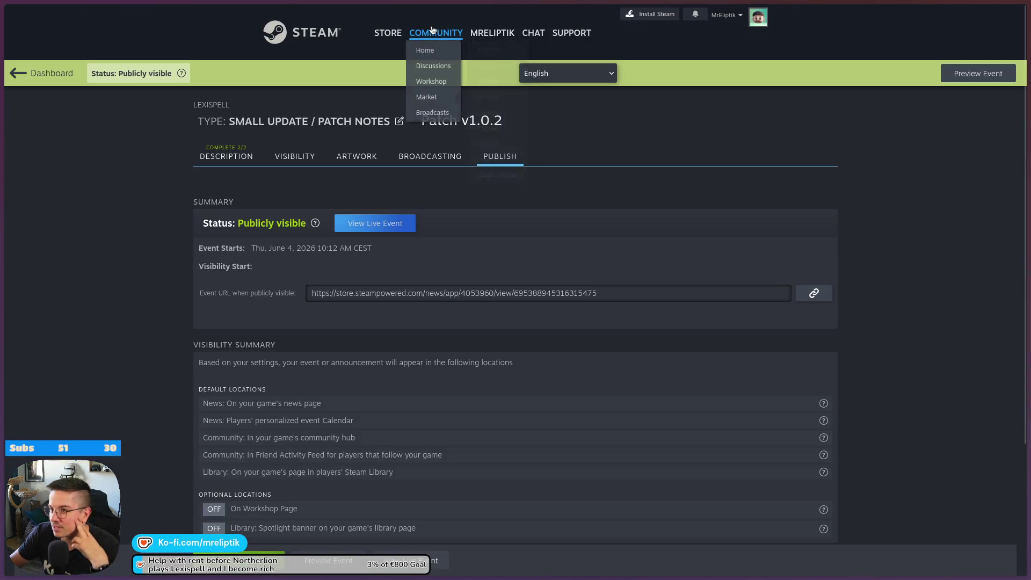
- Open the Lexispell 'What's an anadrome?' discussion, then view the linux_config.cfg diff in Visual Studio Code
mouse_move(447, 34)
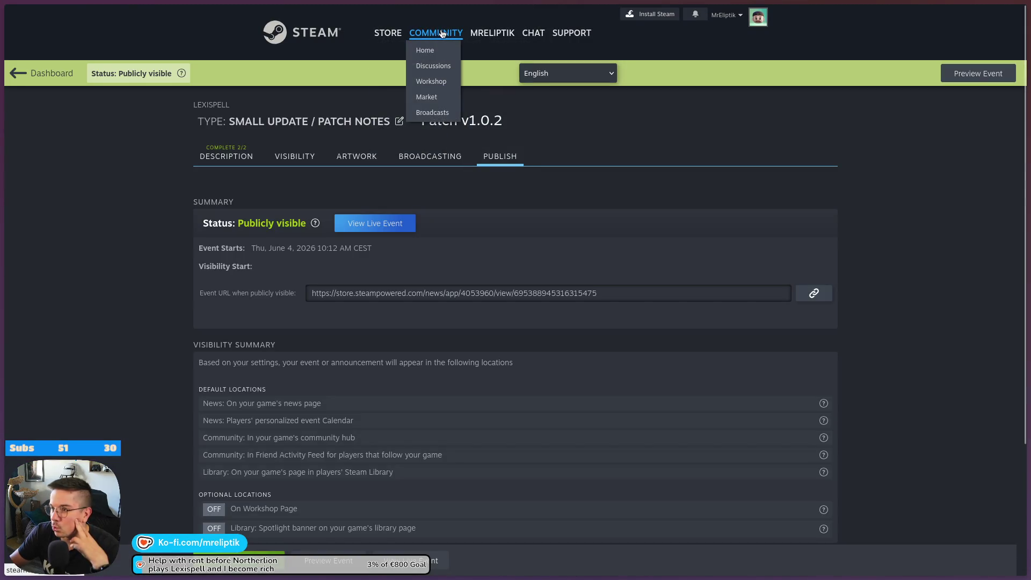
middle_click(425, 50)
click(32, 181)
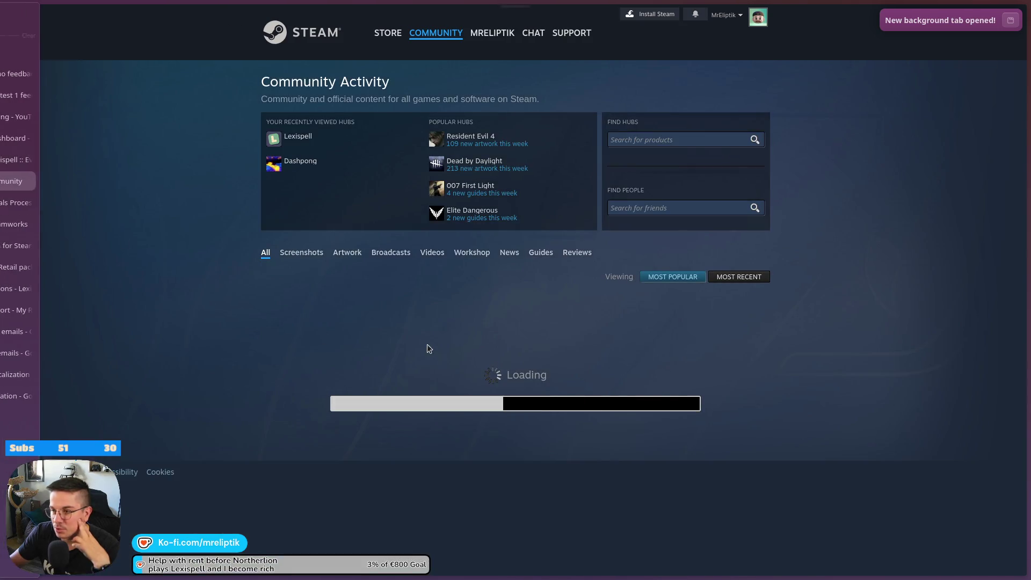
scroll(317, 240, down, 3)
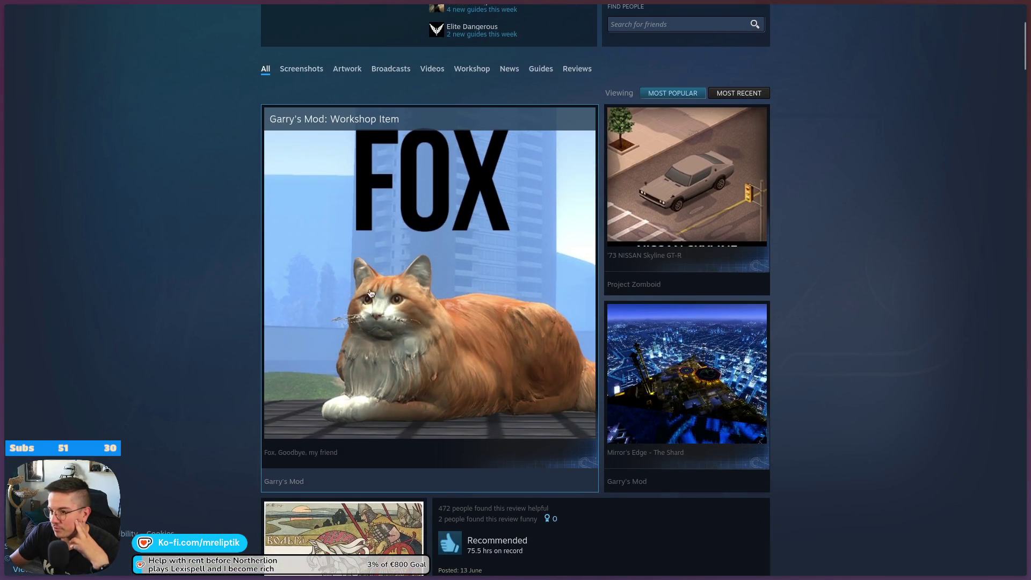
scroll(309, 225, up, 3)
click(284, 138)
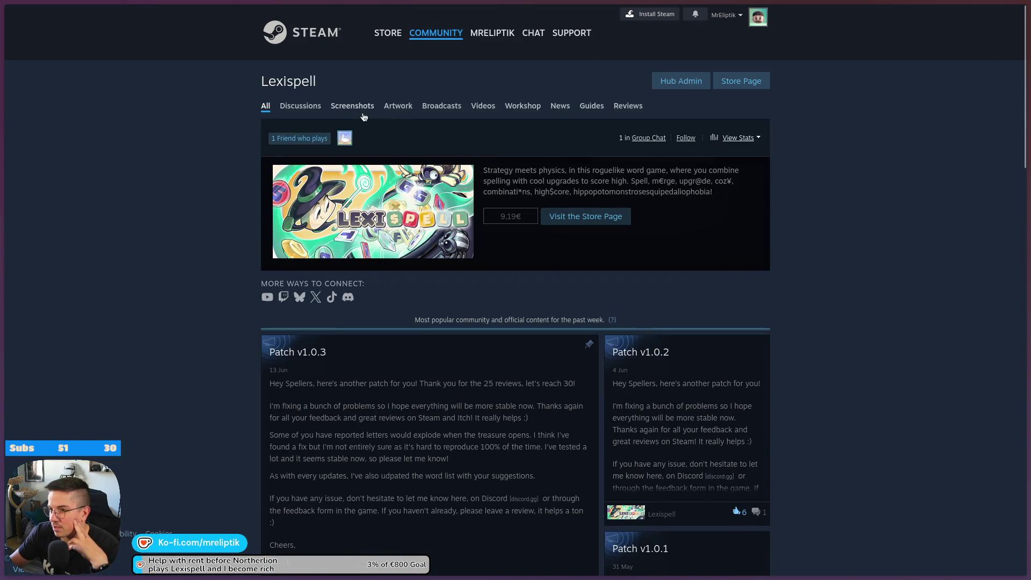
click(308, 109)
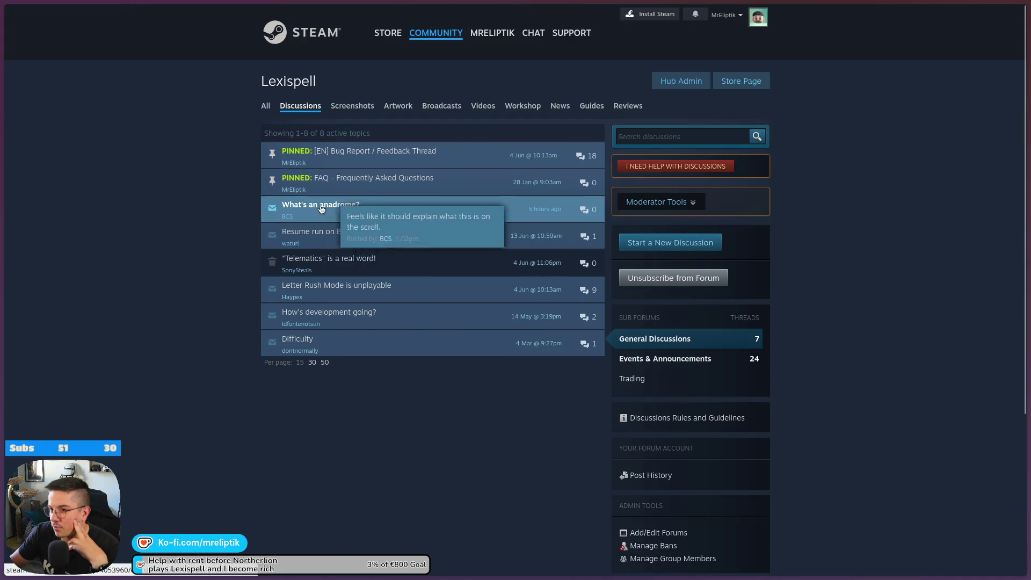
click(323, 211)
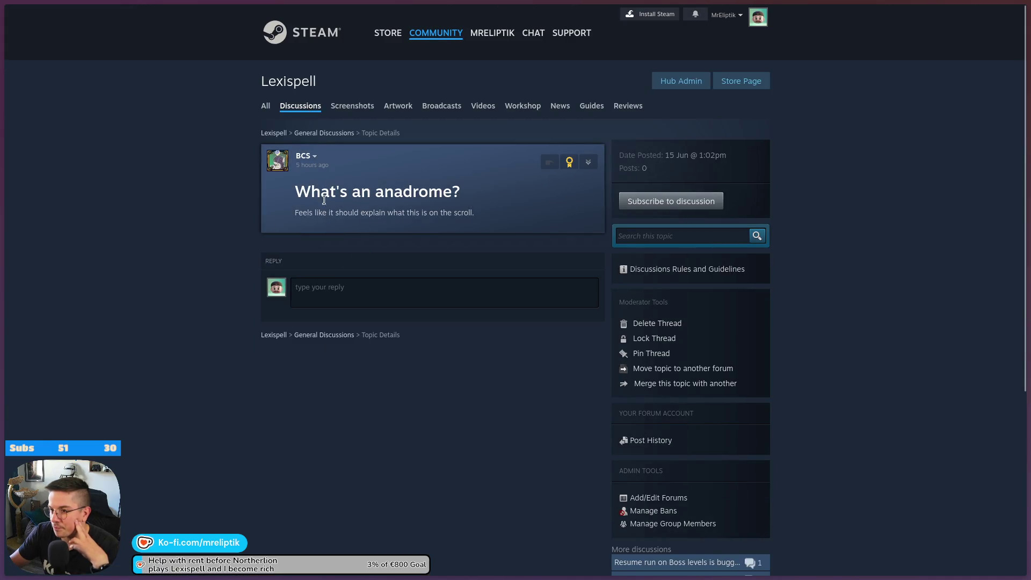
click(191, 574)
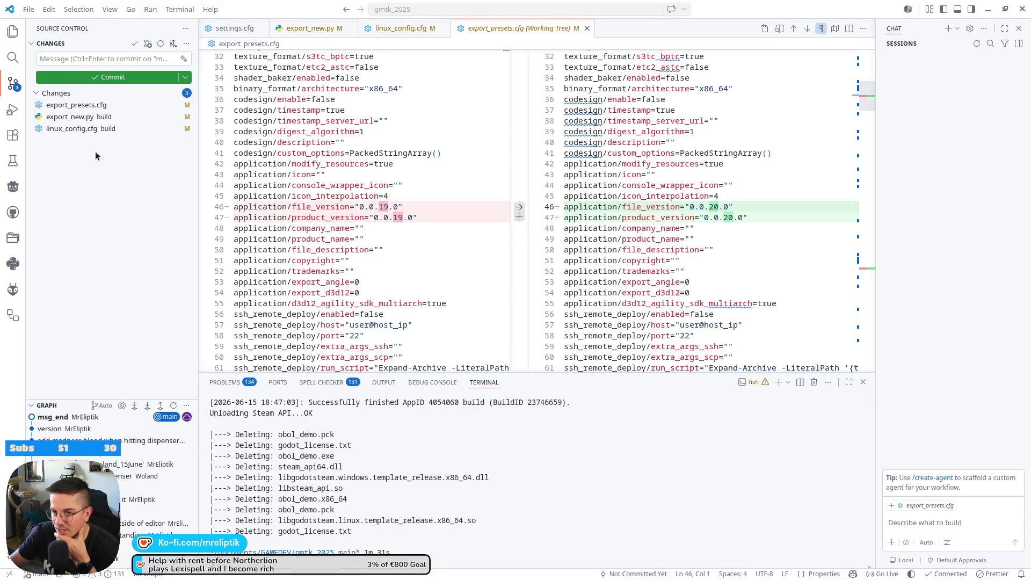
click(84, 130)
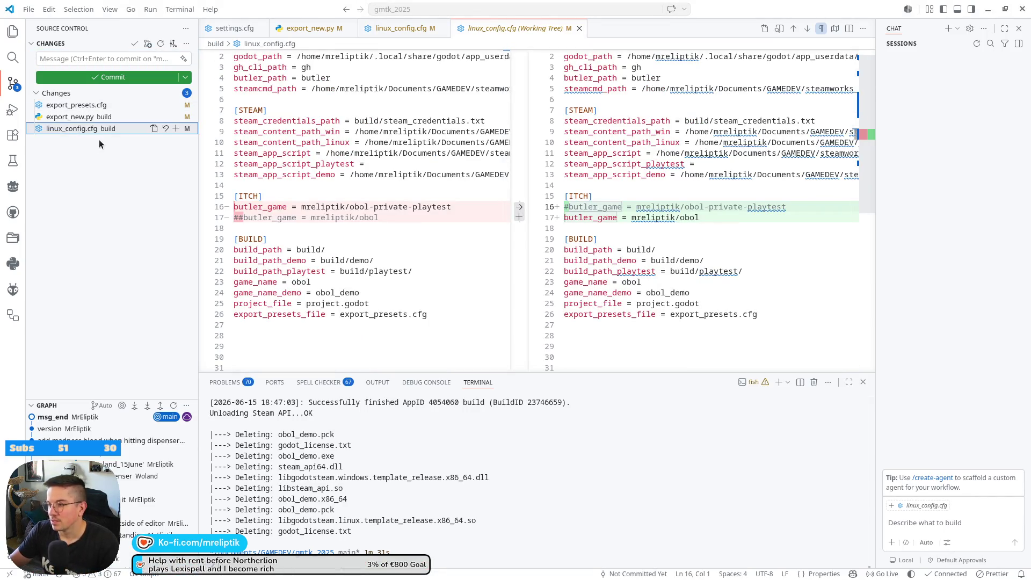
- Stage linux_config.cfg and export_presets.cfg and commit them as 'version and switch to itch obol'
click(175, 128)
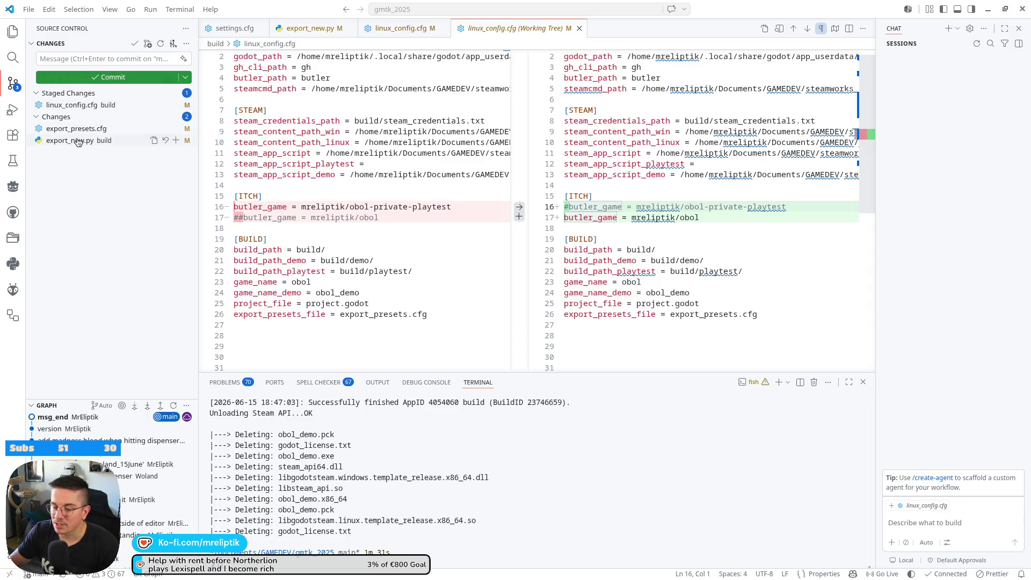
click(75, 142)
click(81, 133)
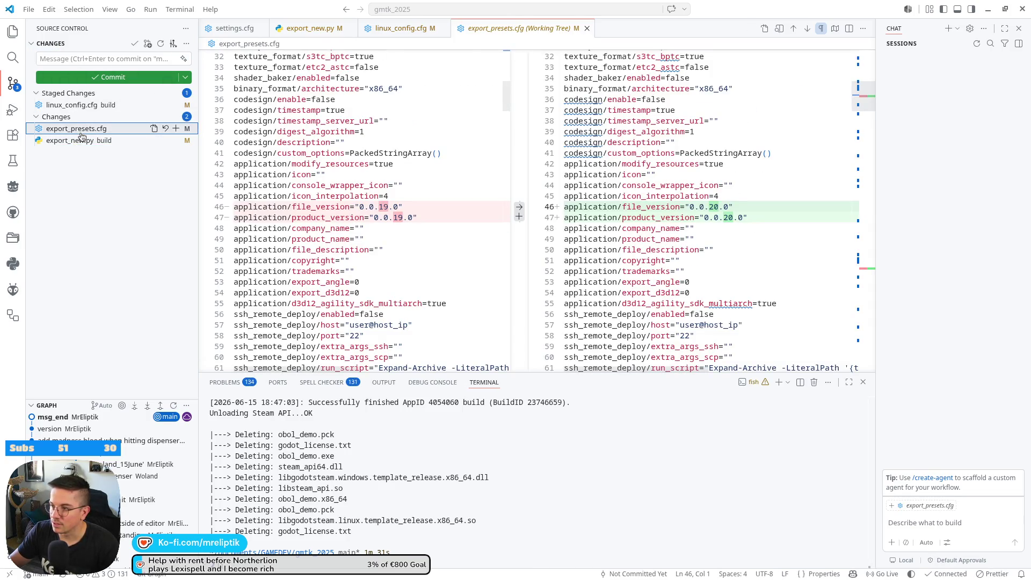
click(175, 128)
click(100, 59)
text(ver)
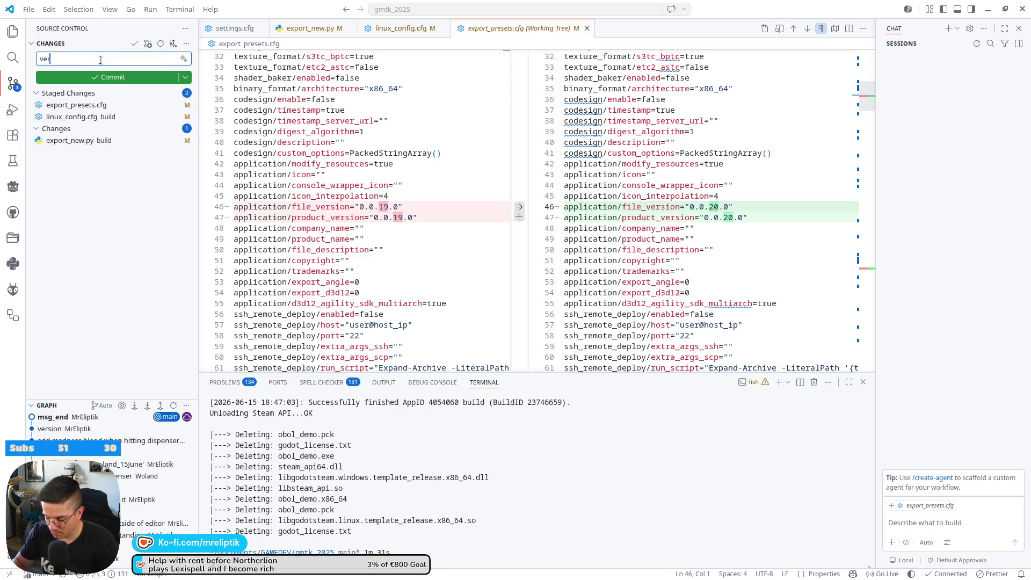
text(sion )
text(itch)
text(ol)
key(ctrl+Return)
mouse_move(228, 578)
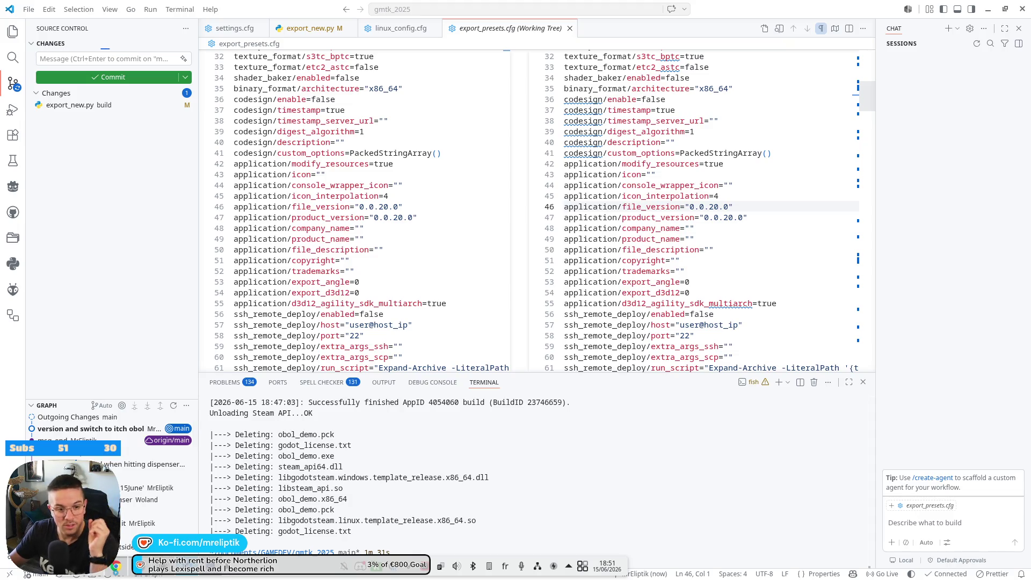
click(223, 575)
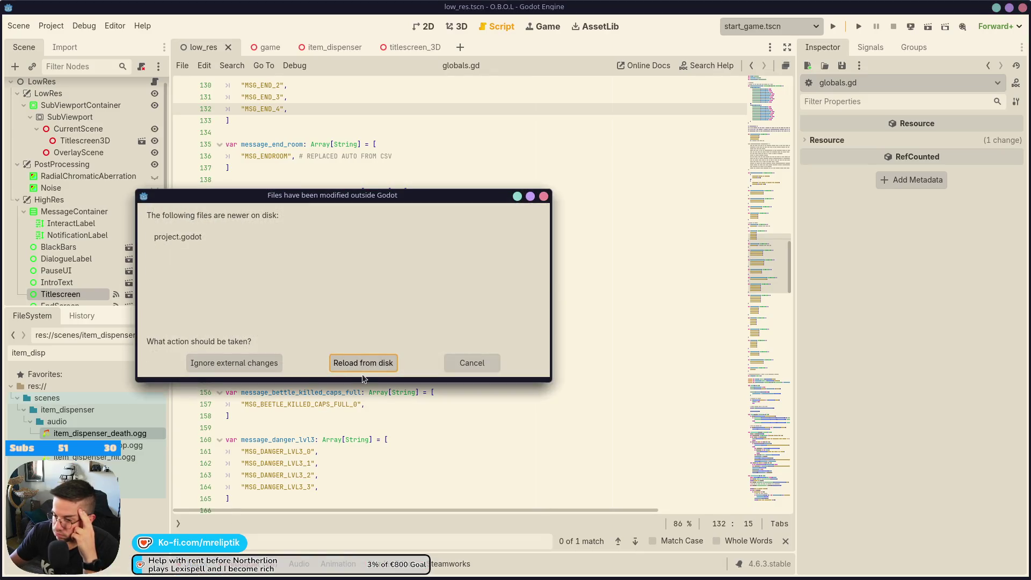
click(367, 359)
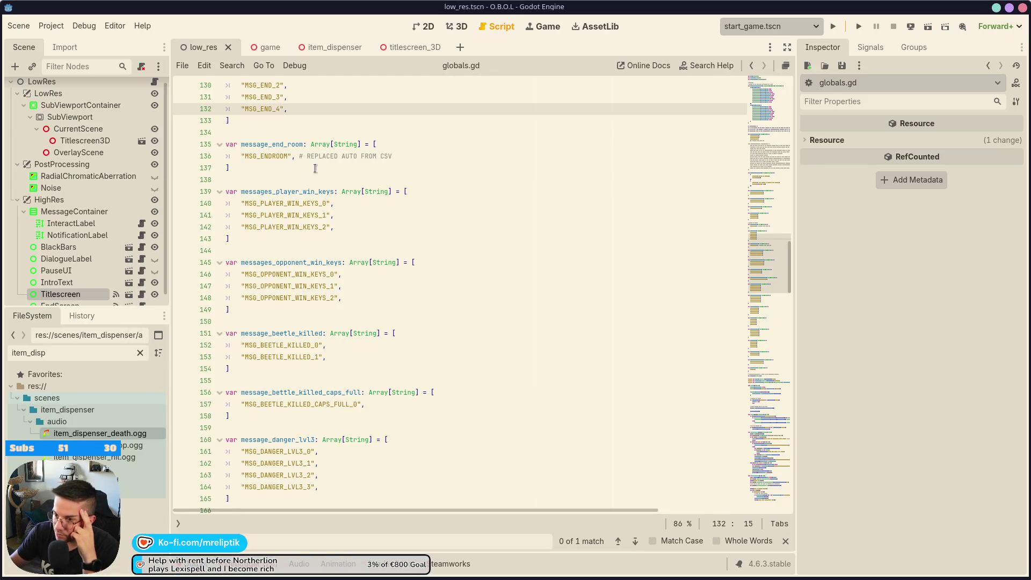
scroll(301, 215, up, 4)
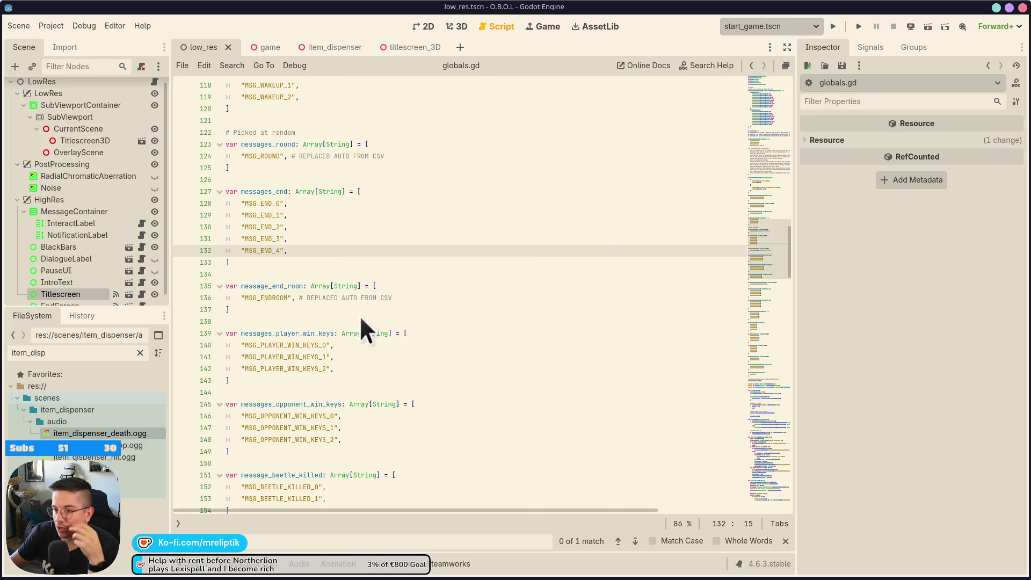
mouse_move(371, 579)
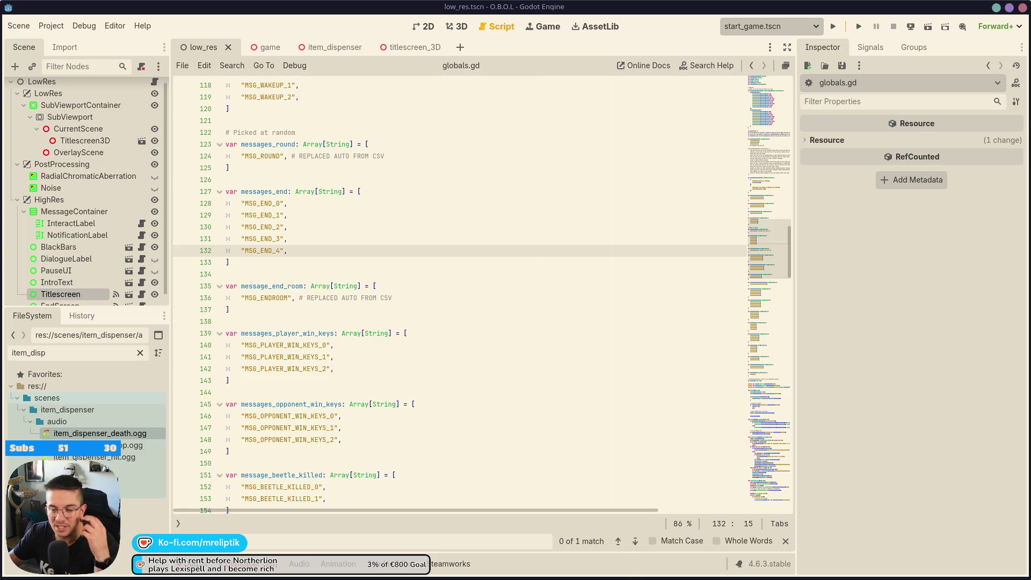
mouse_move(240, 575)
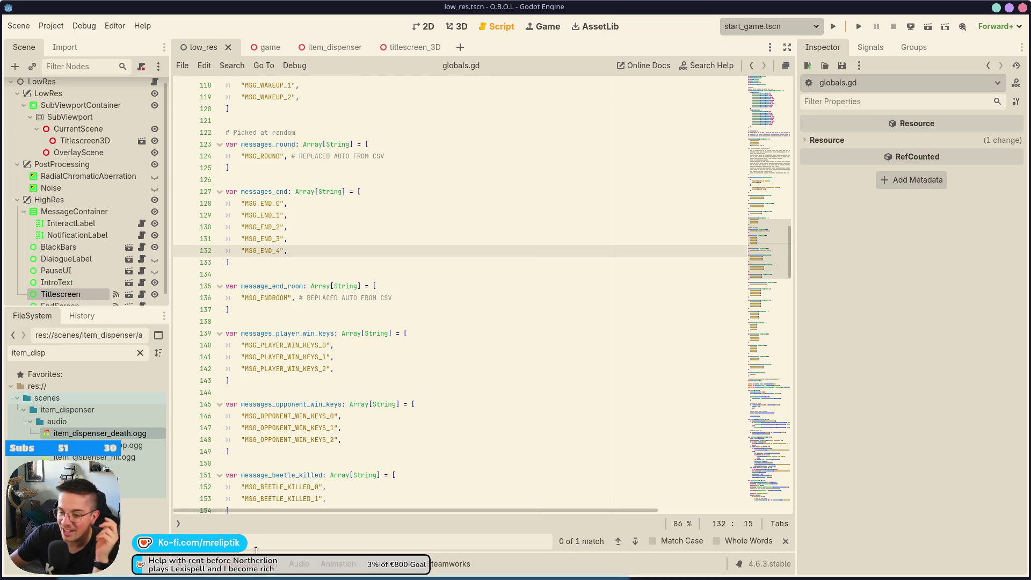
- Bring up the 'What's an anadrome?' Steam thread to read the question
mouse_move(180, 577)
click(115, 566)
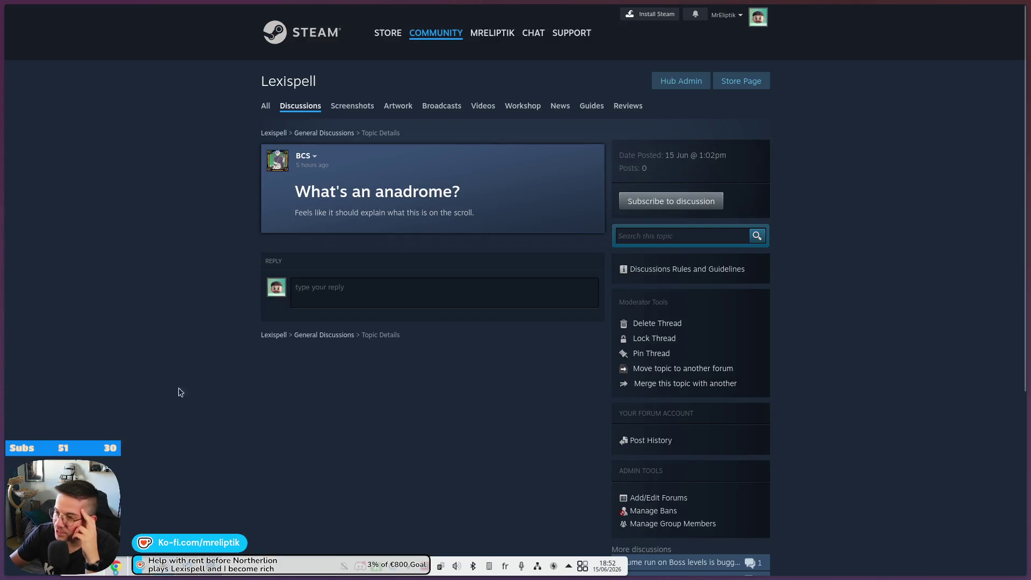
click(215, 575)
click(215, 576)
click(215, 576)
click(215, 576)
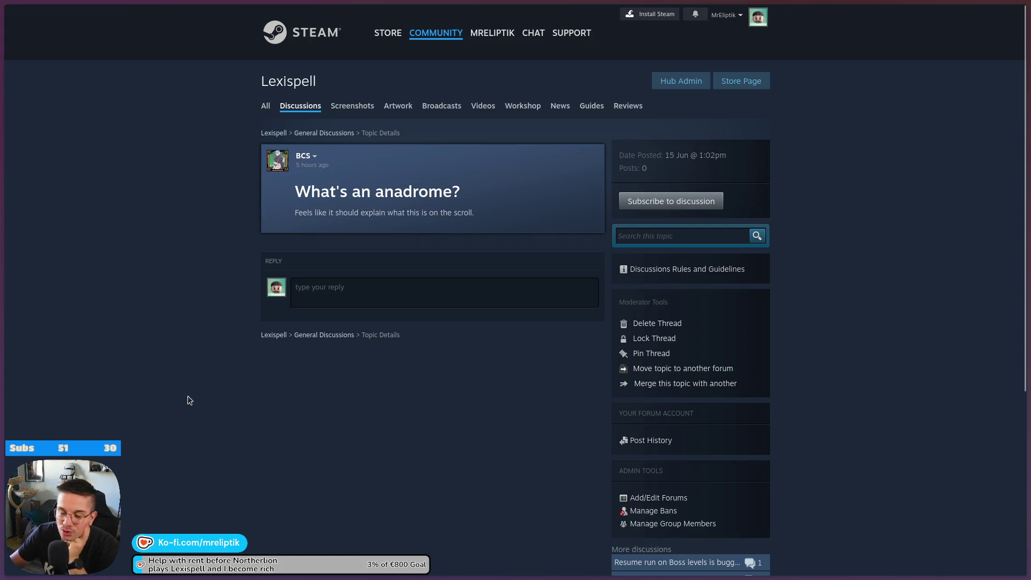
mouse_move(233, 579)
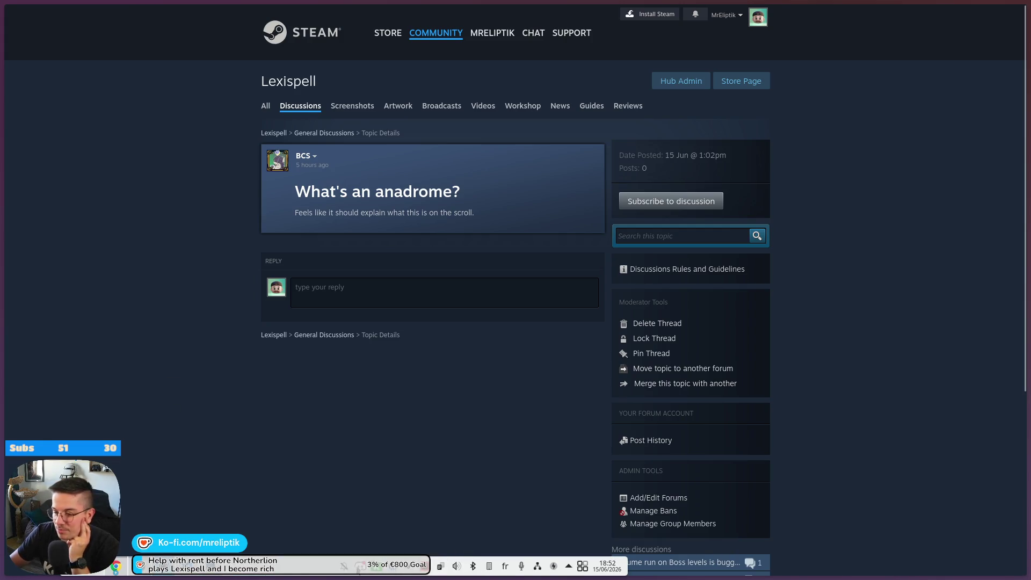
mouse_move(456, 177)
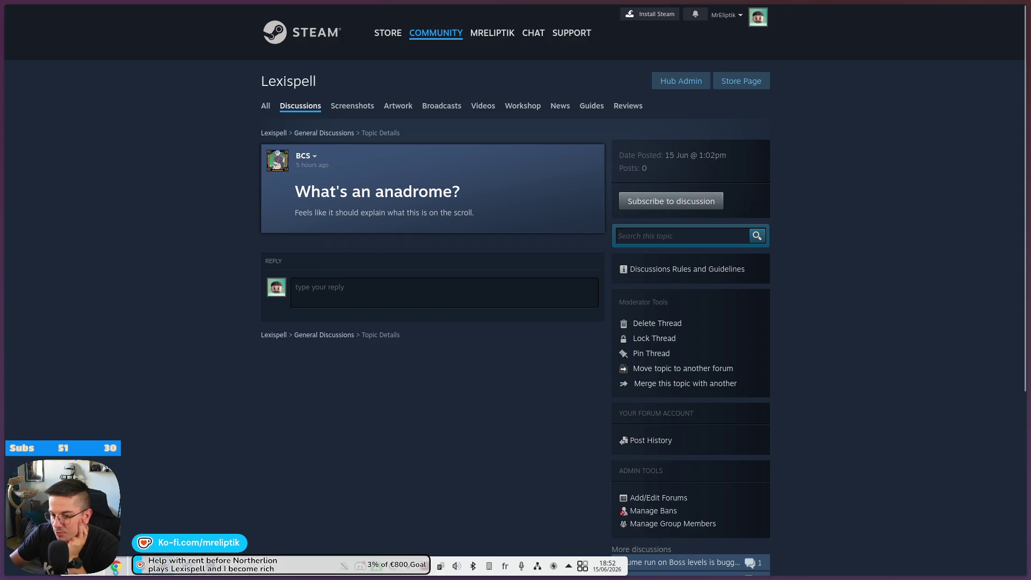
- Launch the Lexispell project by searching 'lexi' in the application launcher
key(alt+space)
text(lexi)
key(Return)
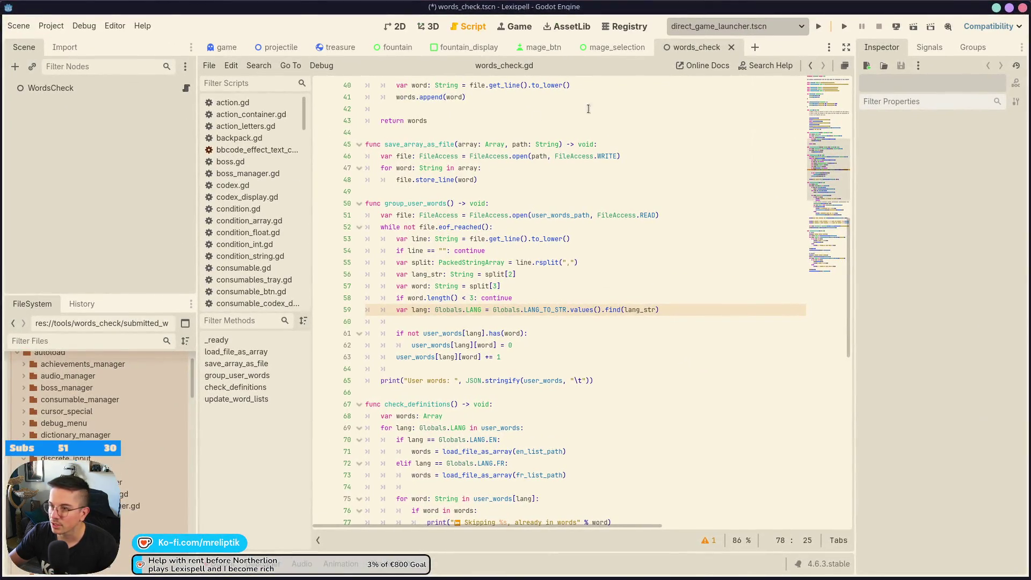
- Run Lexispell, enter Chapter 1, and add the ANADROME scroll through the F1 debug menu
click(817, 27)
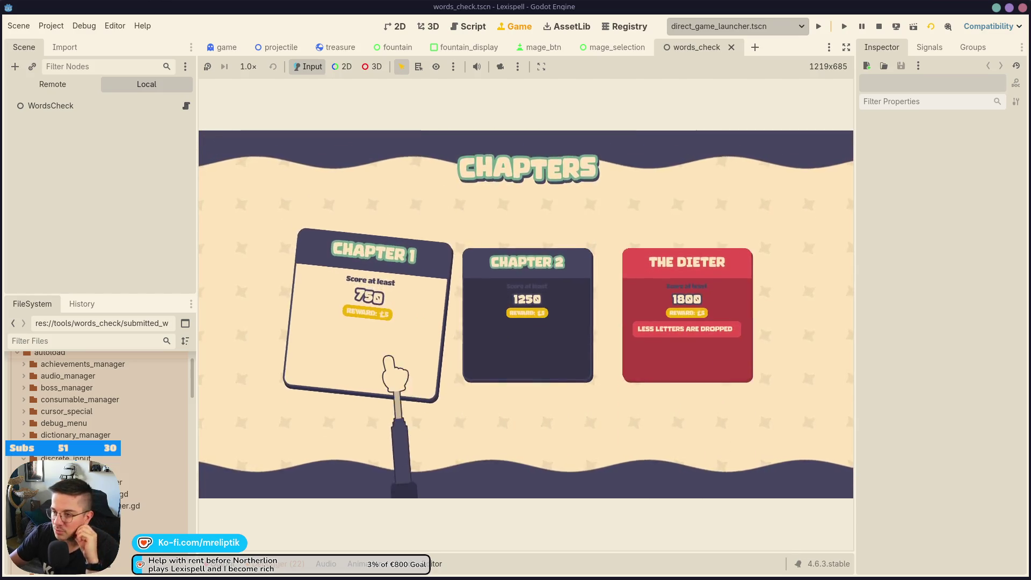
click(395, 361)
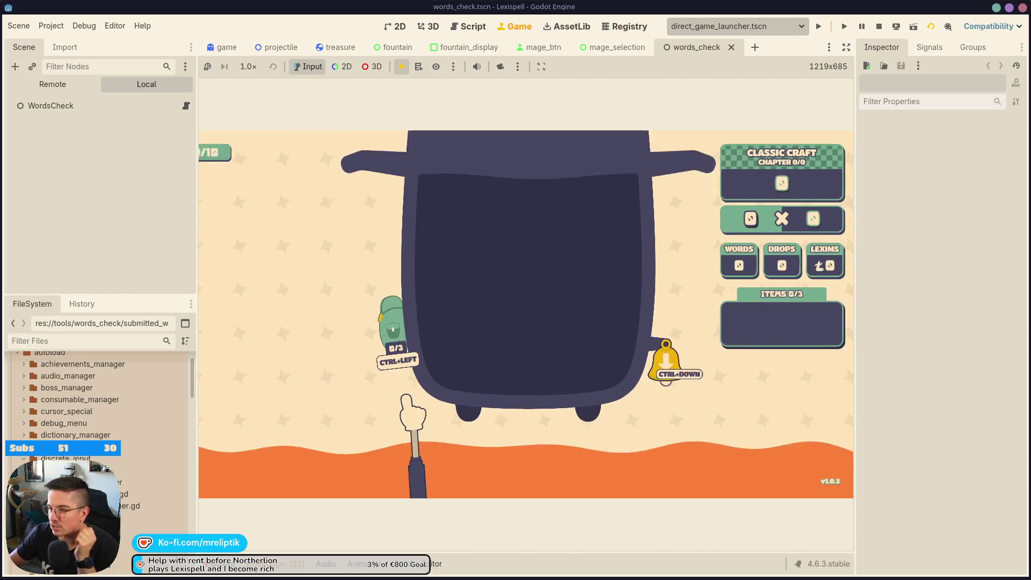
key(F1)
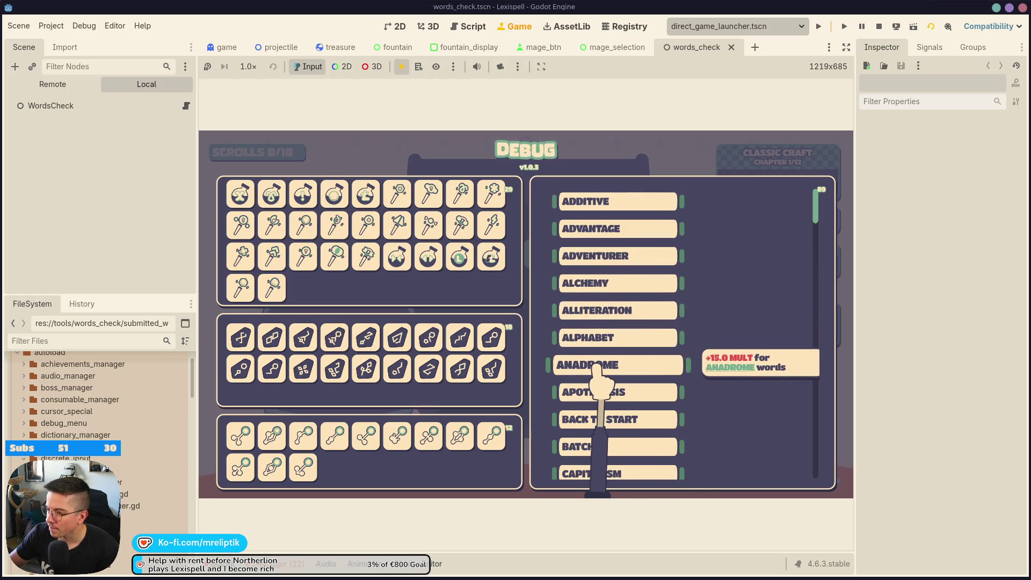
click(644, 366)
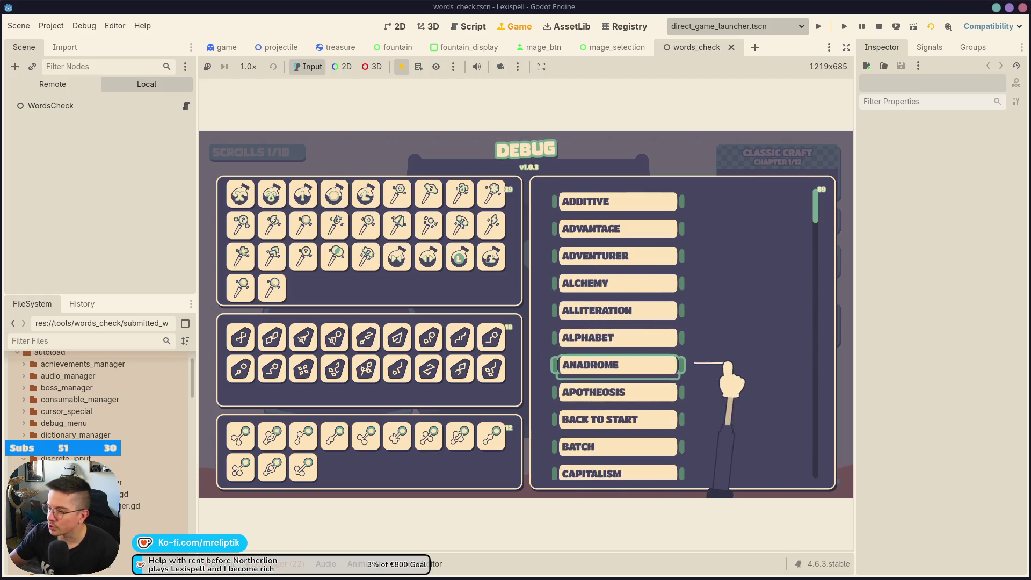
key(F1)
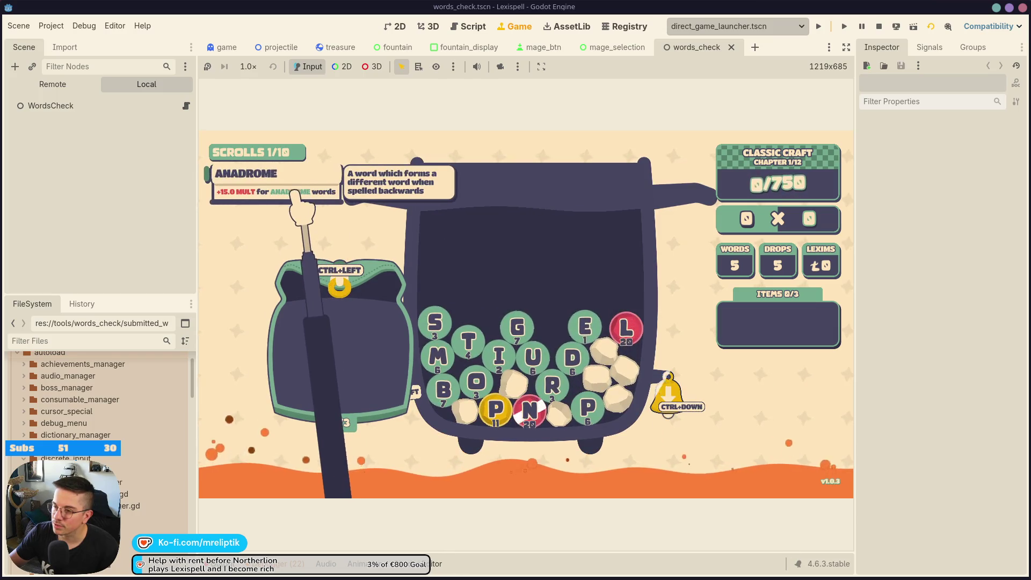
- Save a region screenshot of the ANADROME scroll tooltip, then stop the running game
key(super+shift+Print)
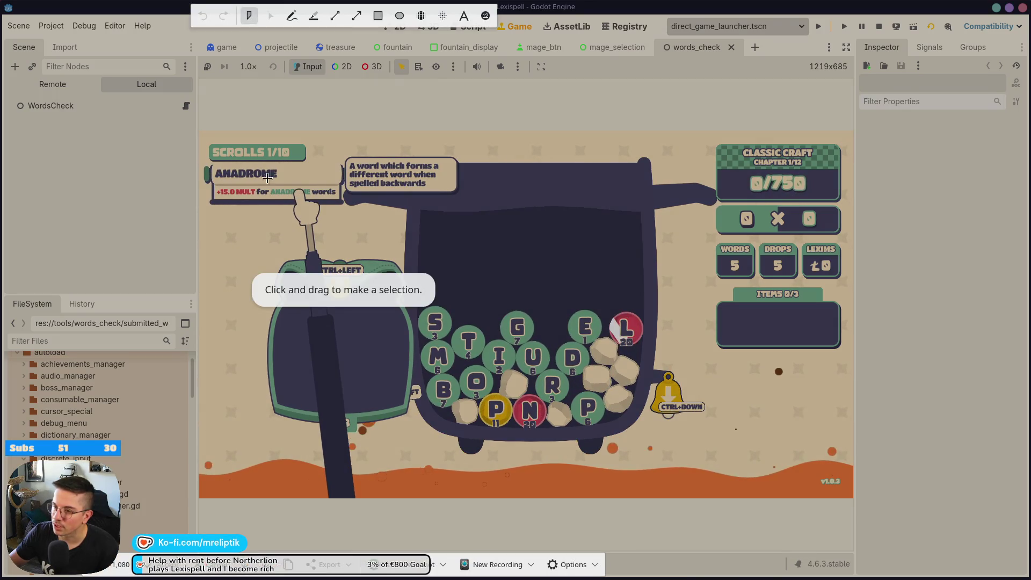
drag(196, 138, 467, 225)
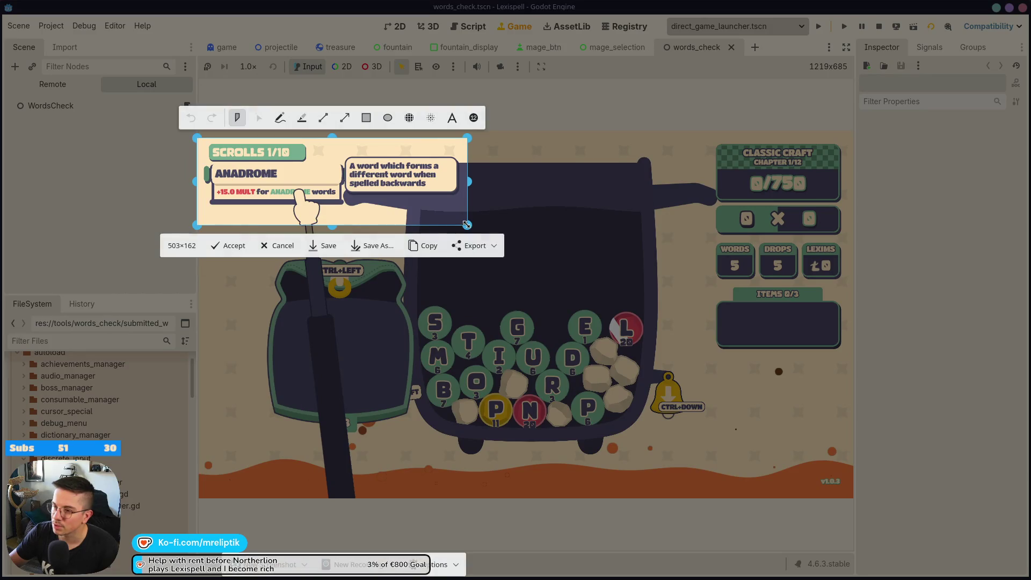
click(327, 247)
key(Escape)
click(879, 27)
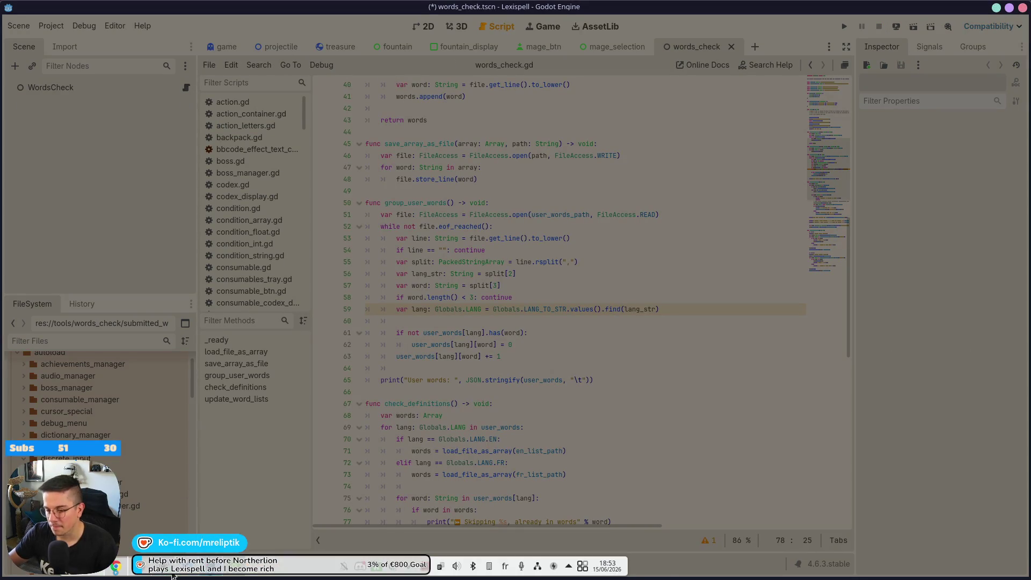
key(alt+Tab)
- Reply to 'What's an anadrome?' explaining anadromes with the edit <-> live example, and post it
click(327, 290)
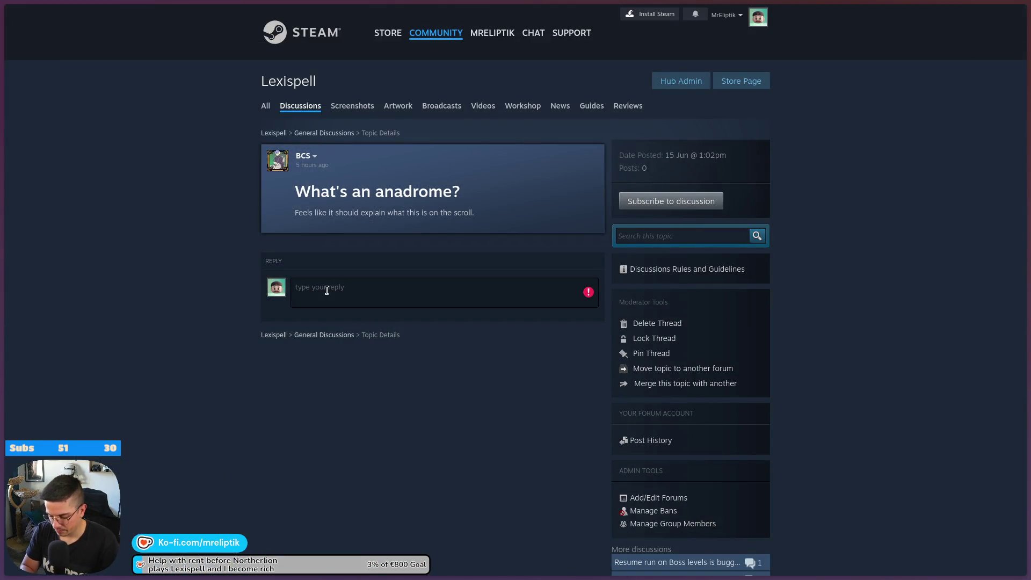
text(When the scroll is)
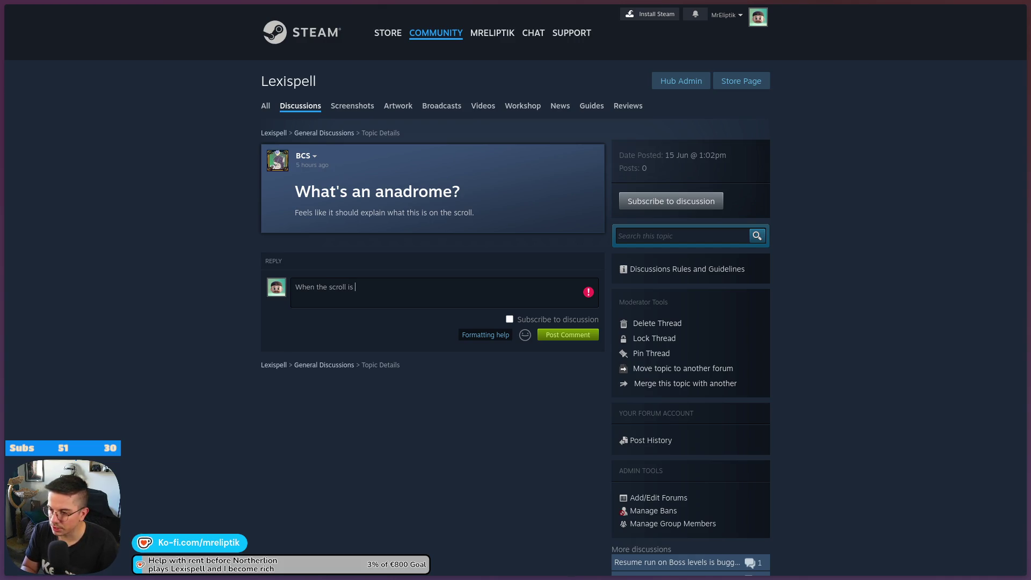
text(ded it shows the definition if)
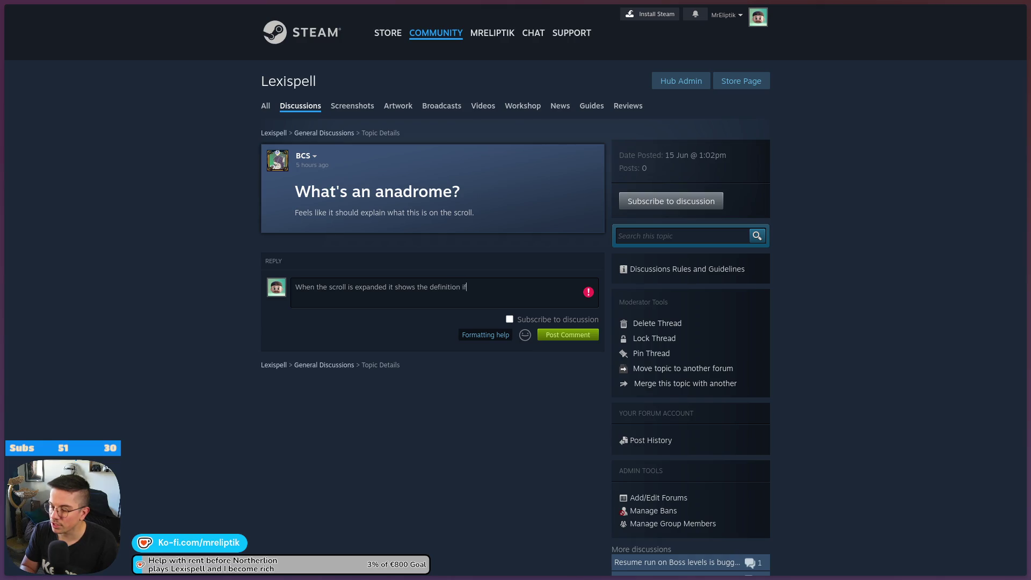
text(the nameor)
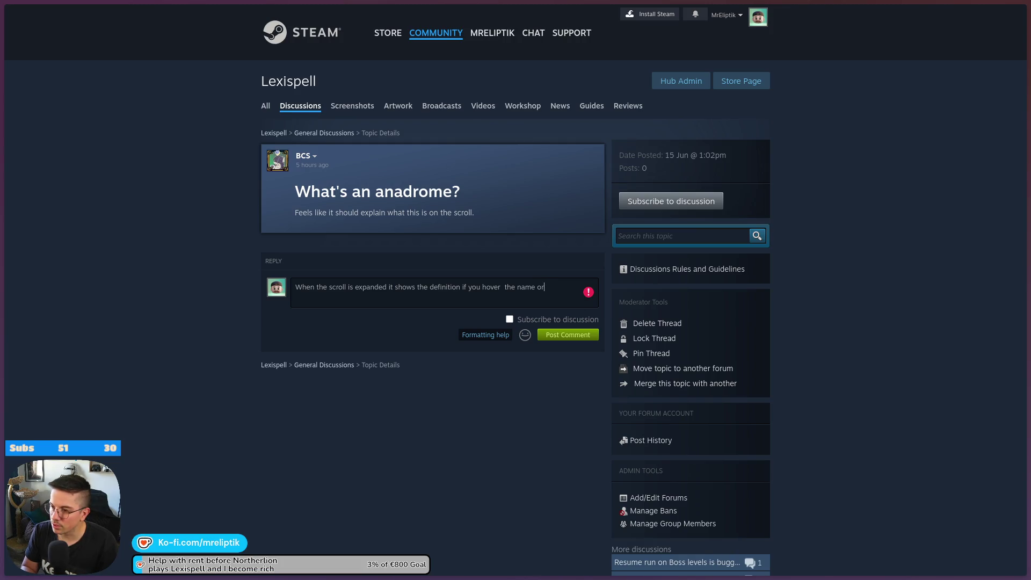
text(he)
text( or if )
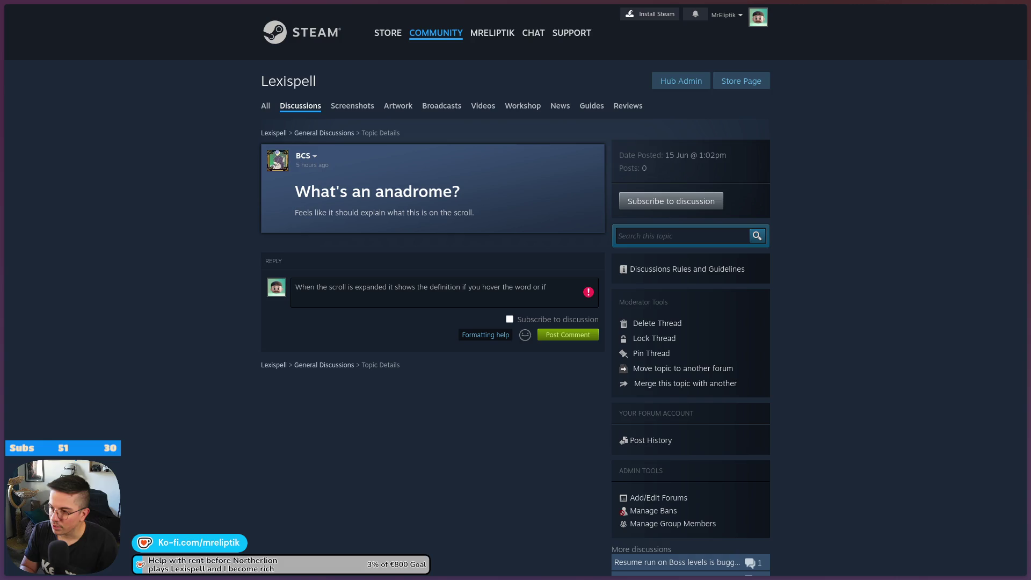
text(focus.)
key(Return)
text(Ana)
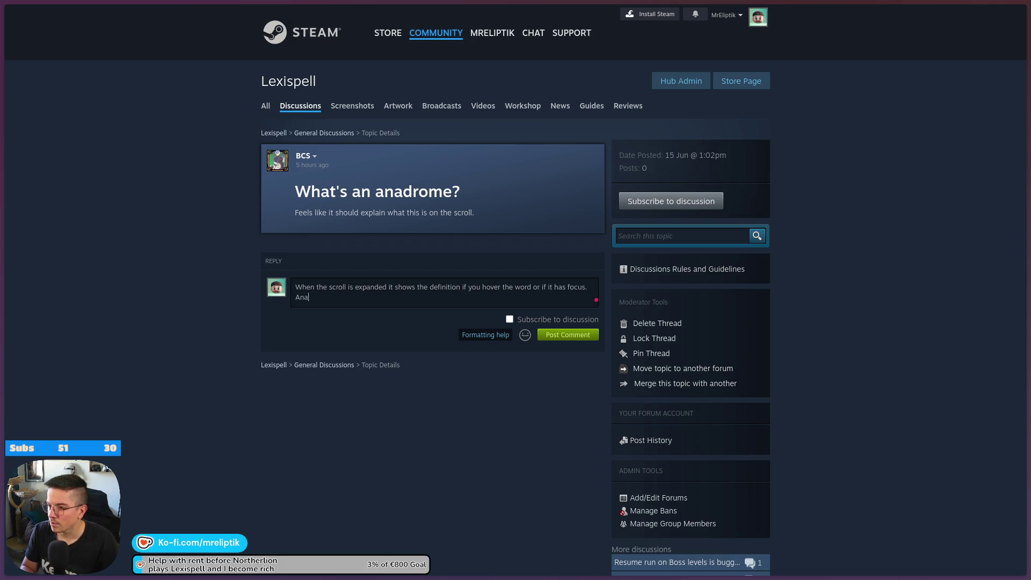
key(ctrl+a)
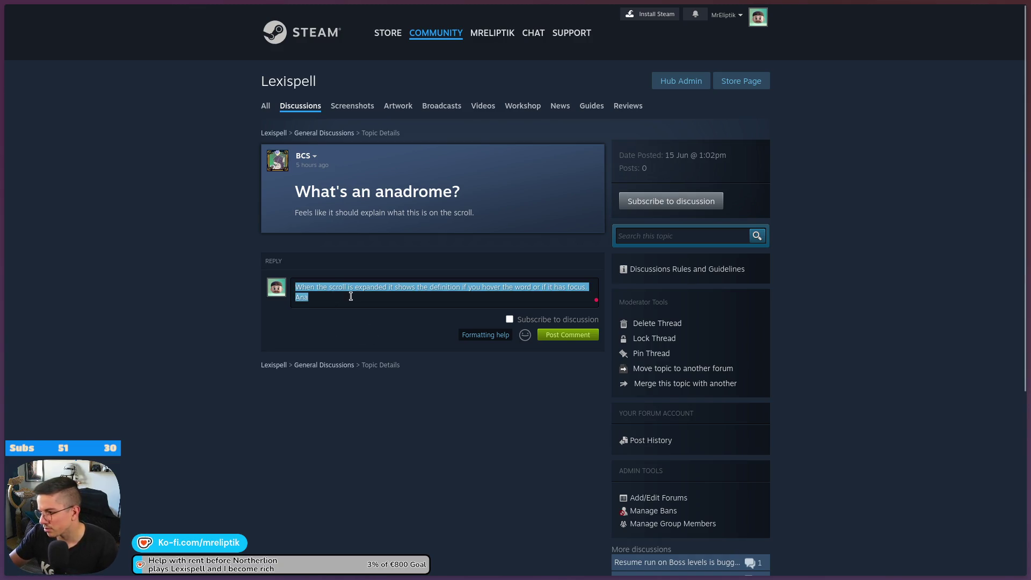
click(351, 296)
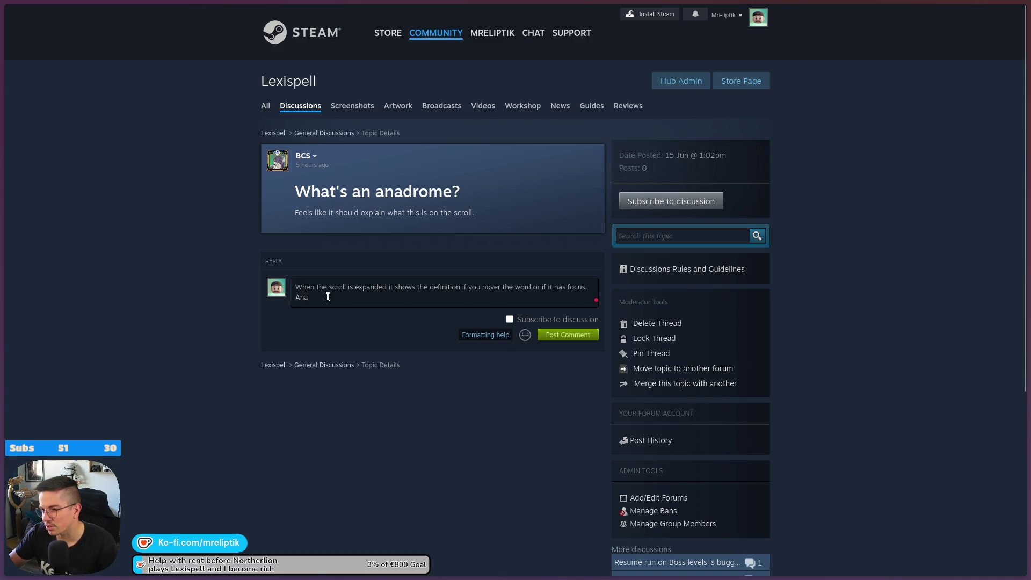
text(drome)
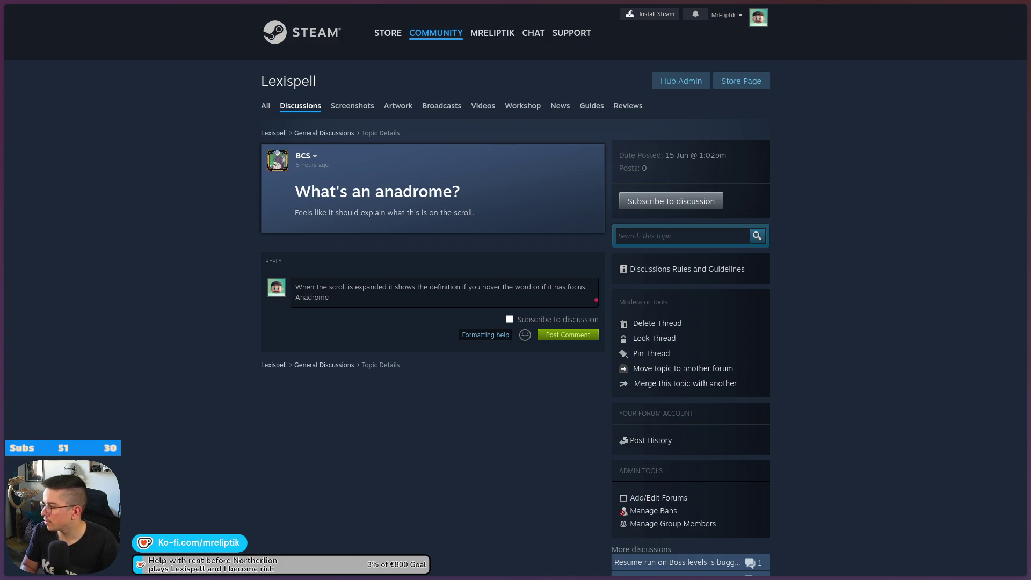
text(is a word which forms a diffe)
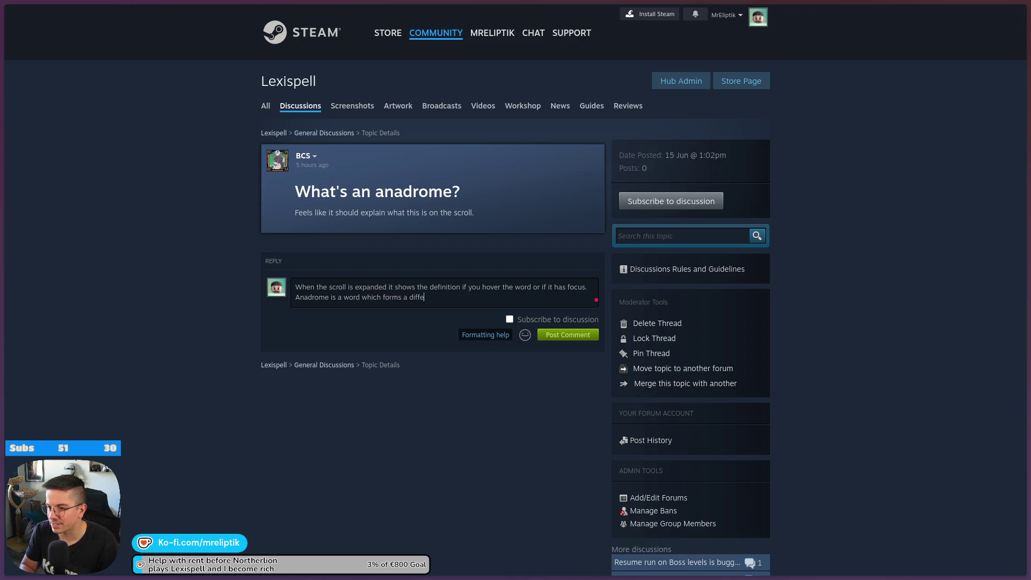
text(when spelled backwards. FOr)
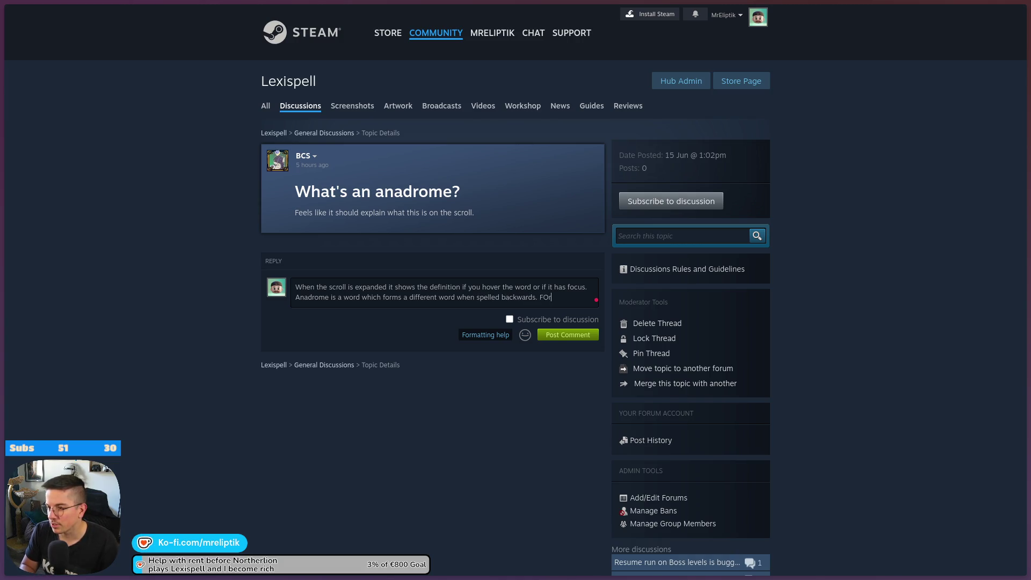
text(le)
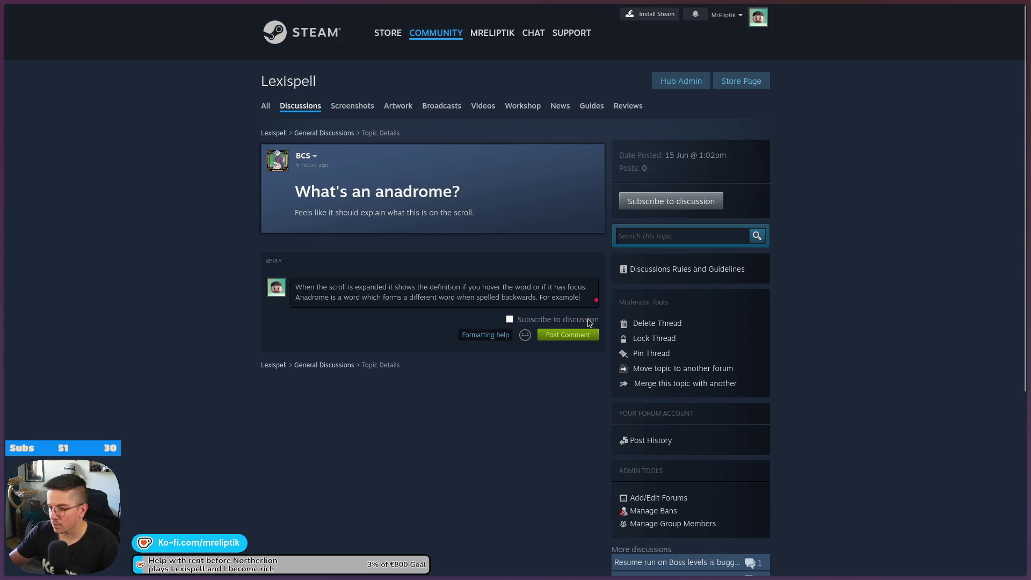
text(edit)
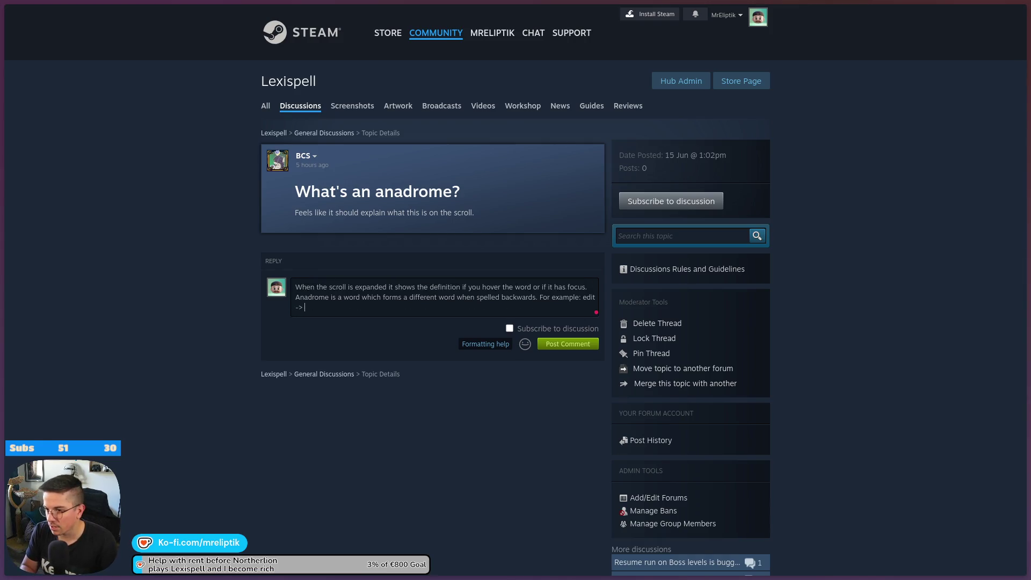
text( <-> live. )
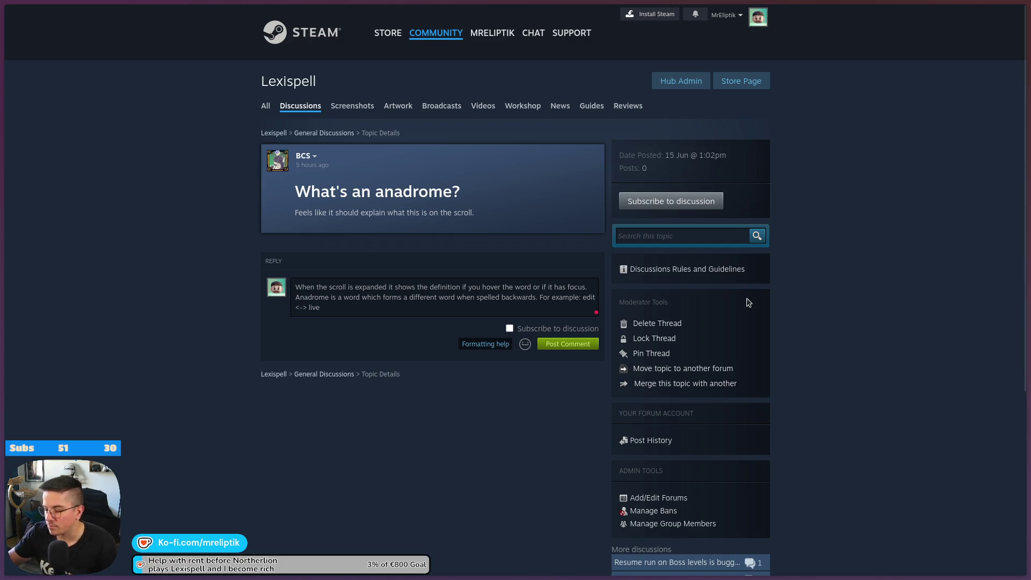
text(Hope that helps!)
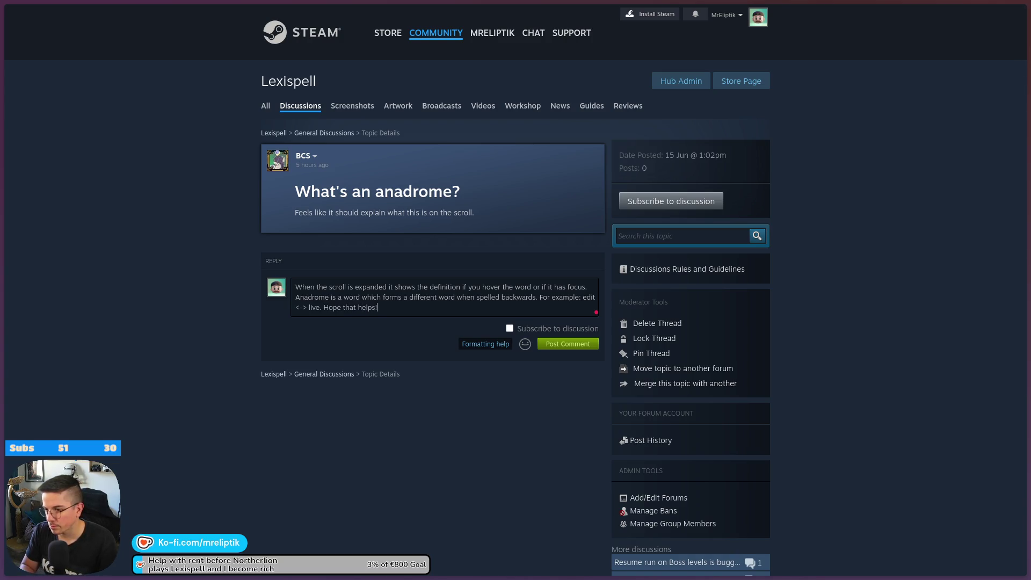
click(561, 344)
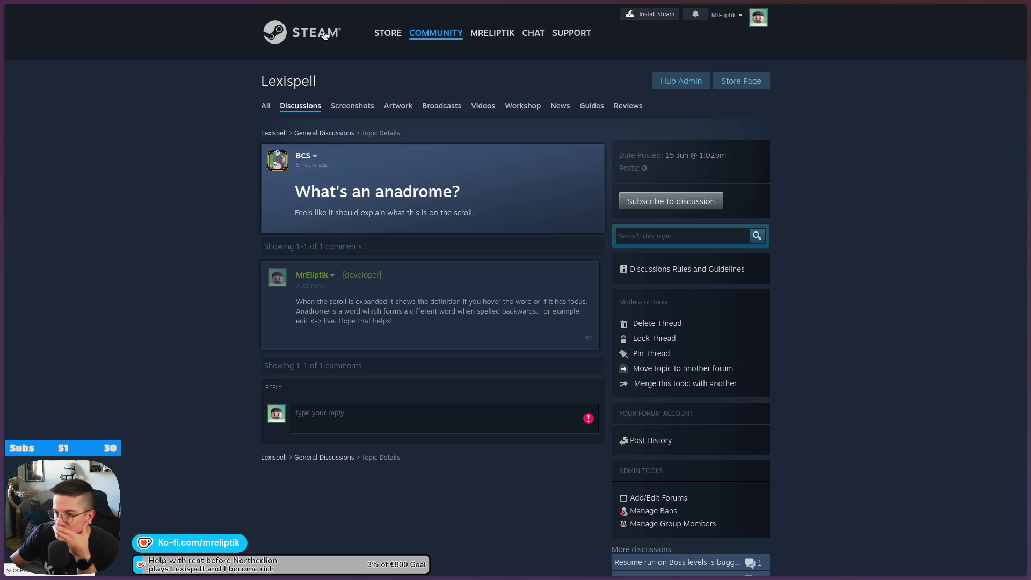
- Look through the open Steamworks pages and settle on the Next Fest registration page
mouse_move(5, 177)
click(46, 181)
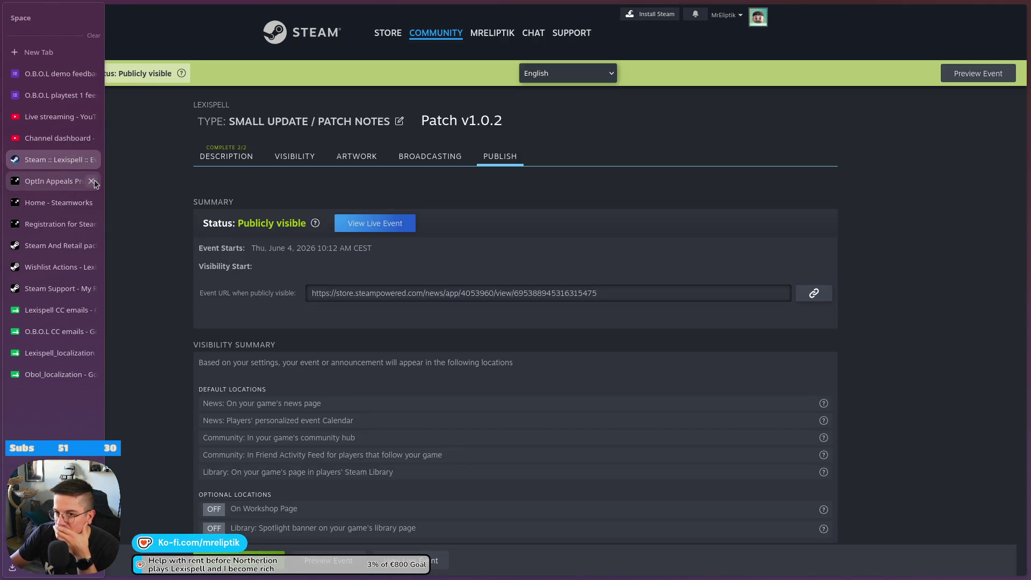
click(54, 202)
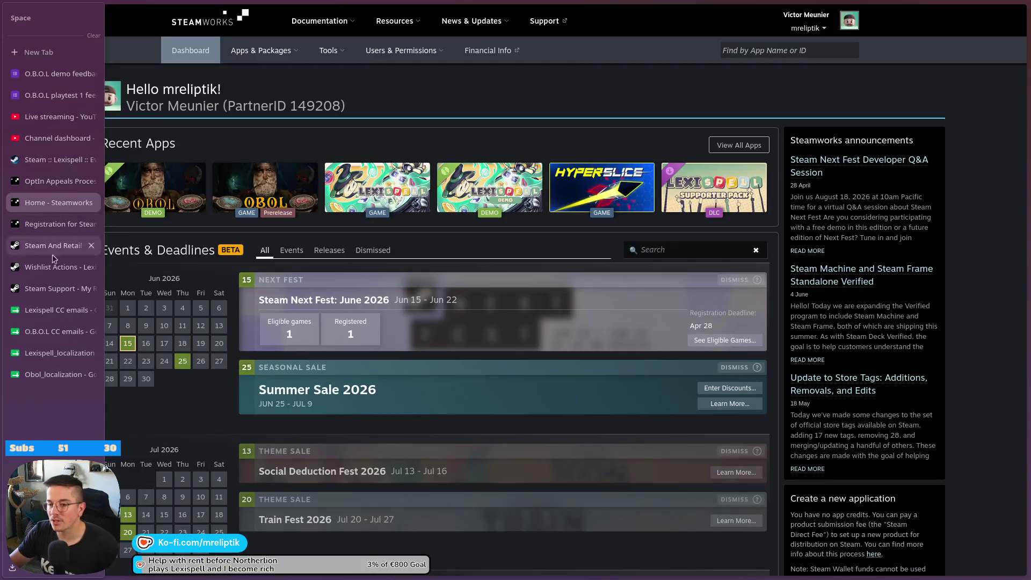
click(52, 248)
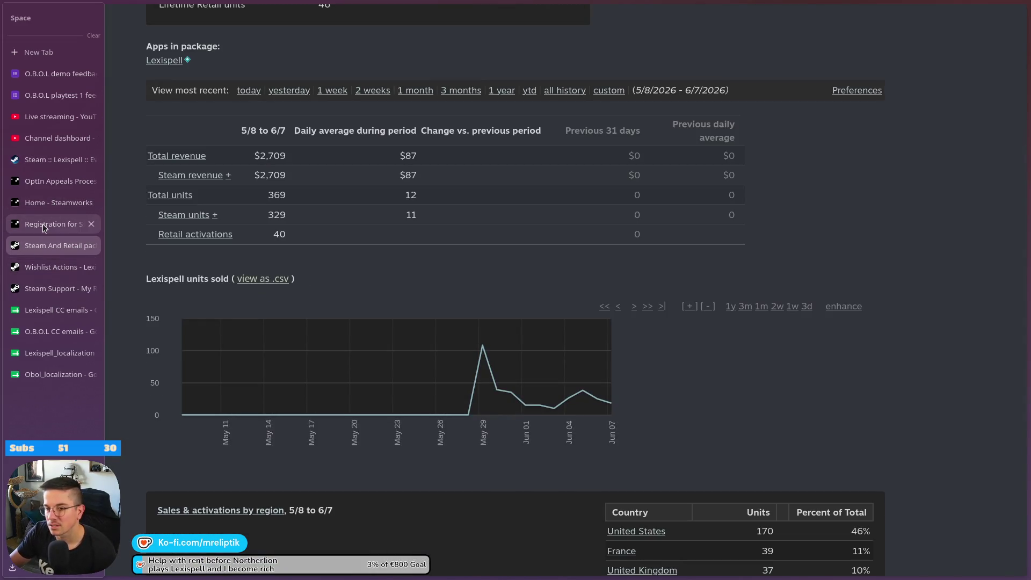
click(45, 225)
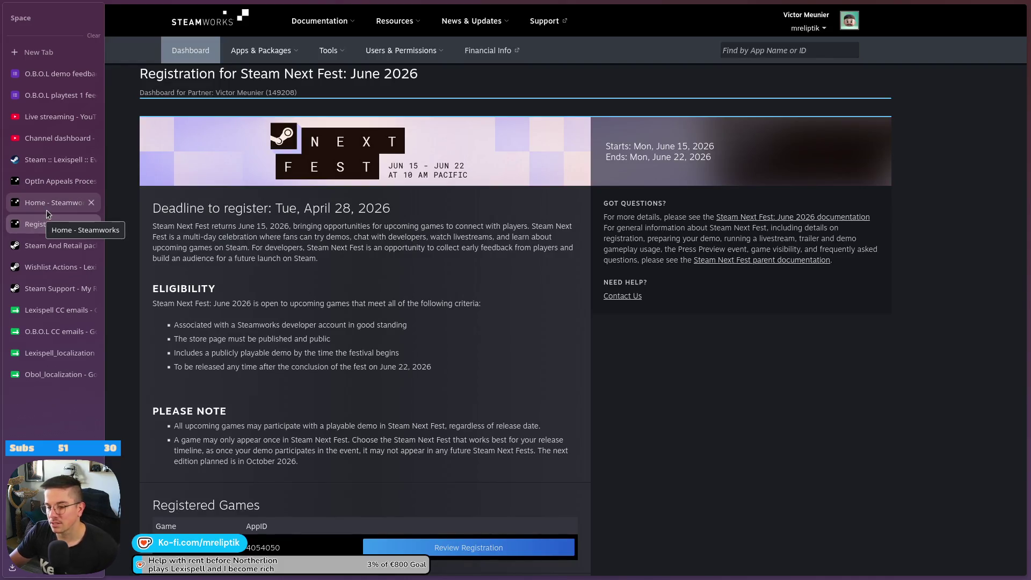
click(46, 209)
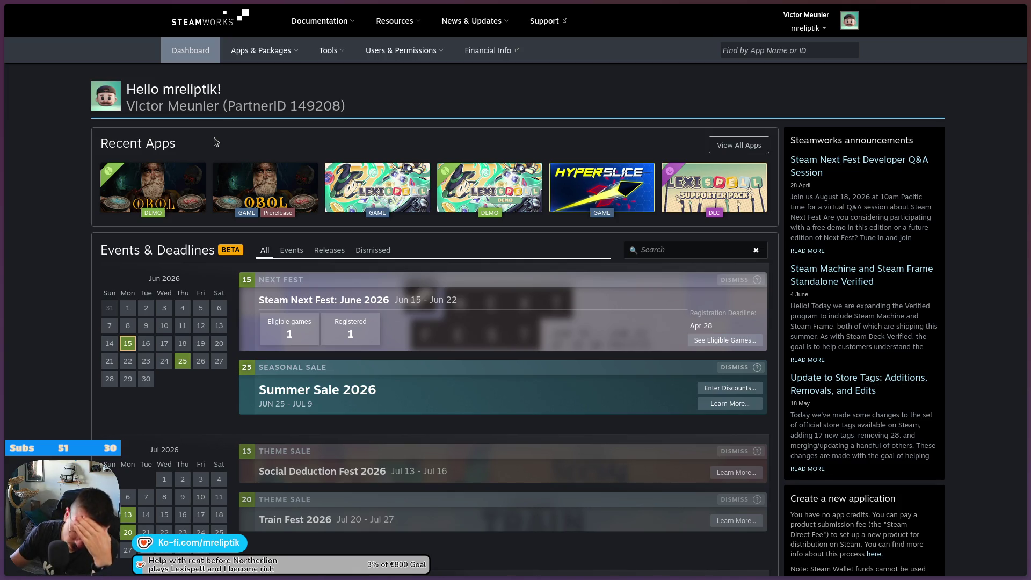
click(48, 225)
scroll(413, 400, down, 5)
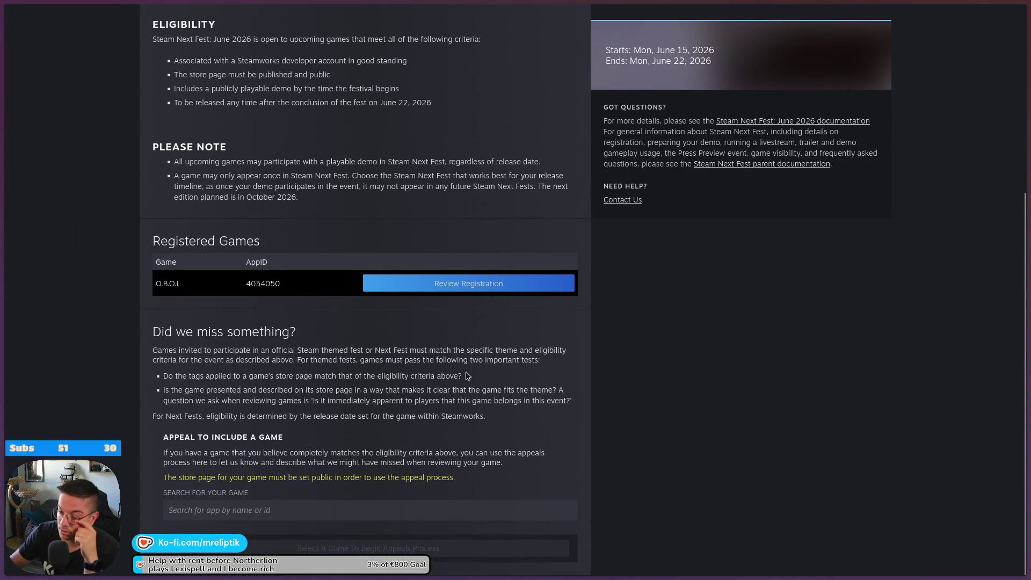
scroll(469, 387, up, 2)
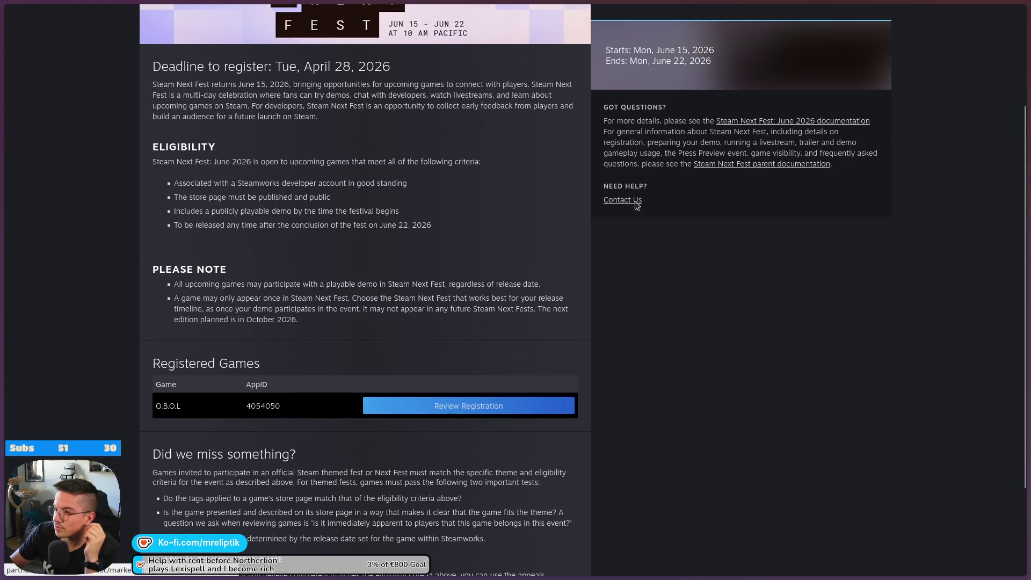
- Review O.B.O.L's Next Fest registration details, then close the extra registration tab
click(456, 406)
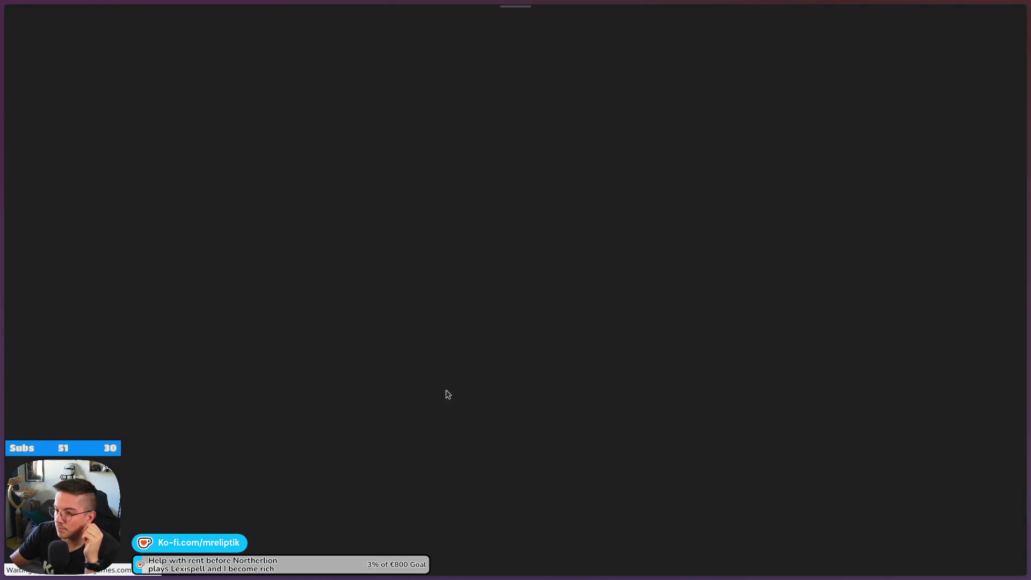
scroll(386, 306, down, 5)
scroll(387, 312, down, 5)
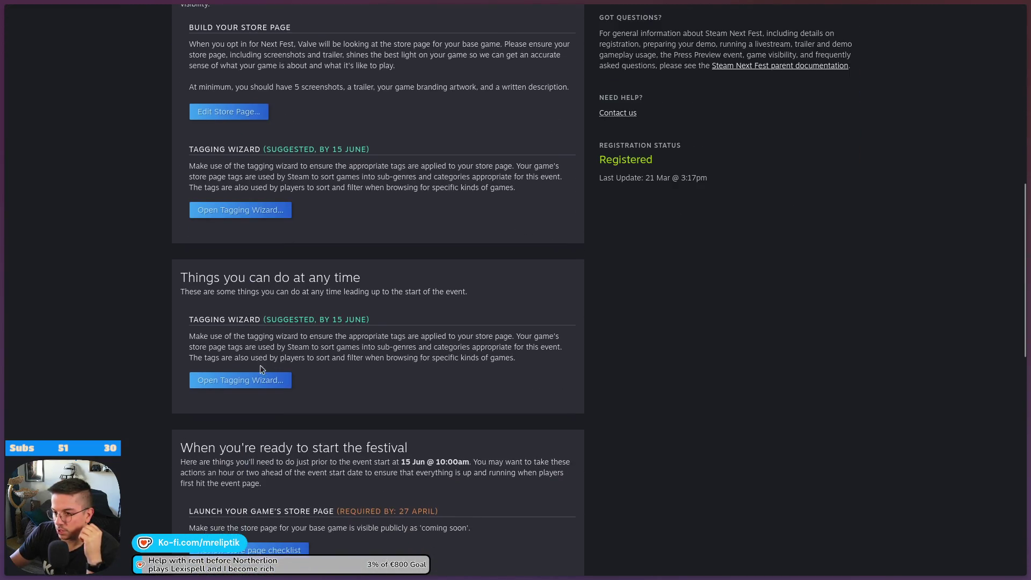
scroll(258, 364, down, 3)
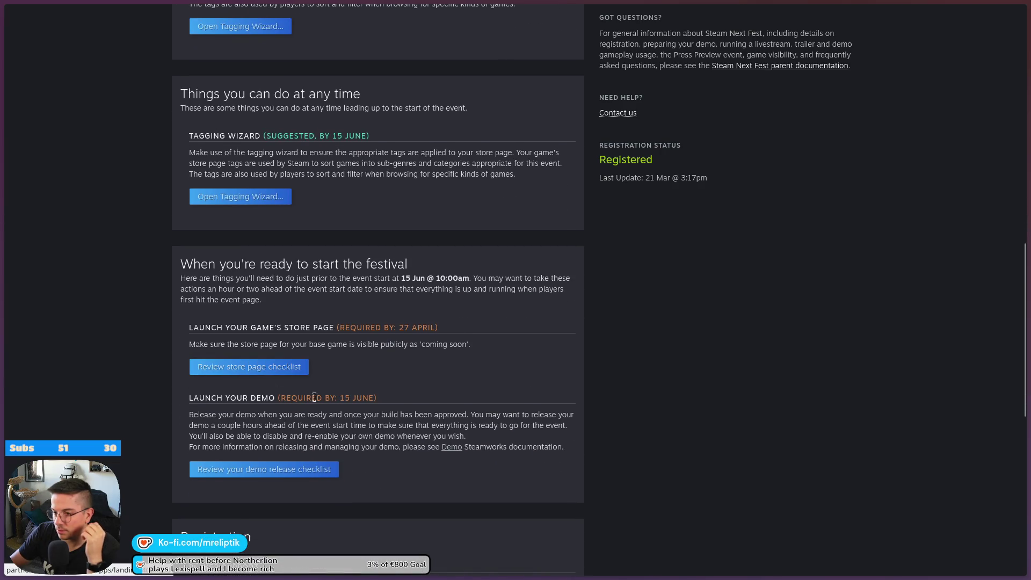
scroll(367, 376, down, 10)
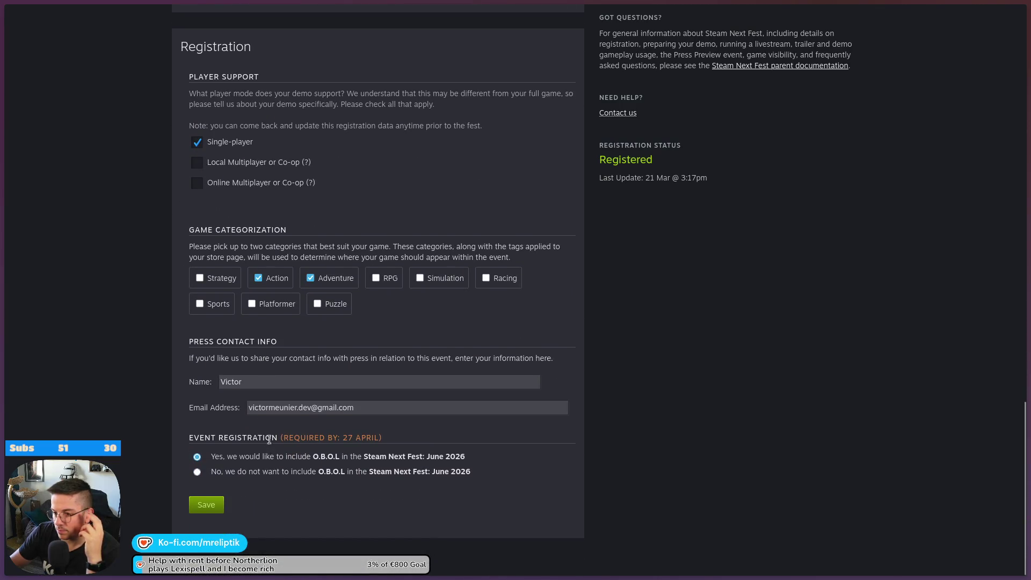
scroll(268, 447, up, 18)
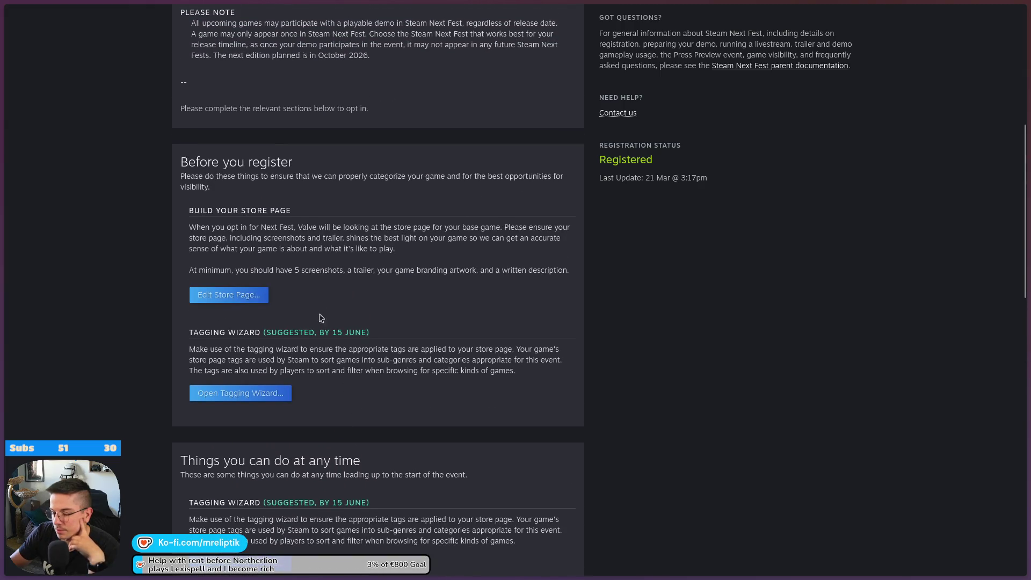
mouse_move(363, 576)
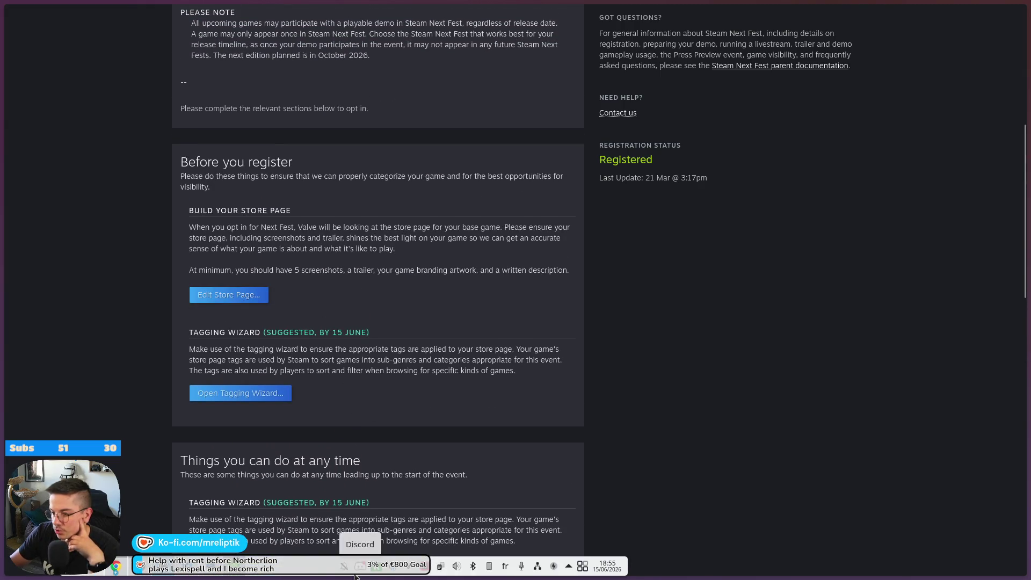
scroll(203, 250, up, 6)
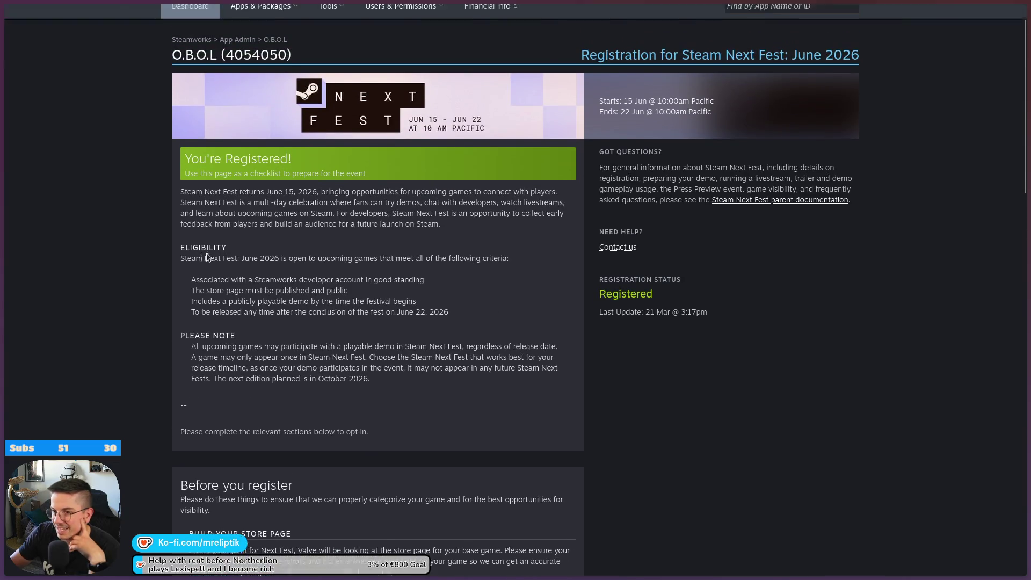
mouse_move(60, 242)
click(91, 246)
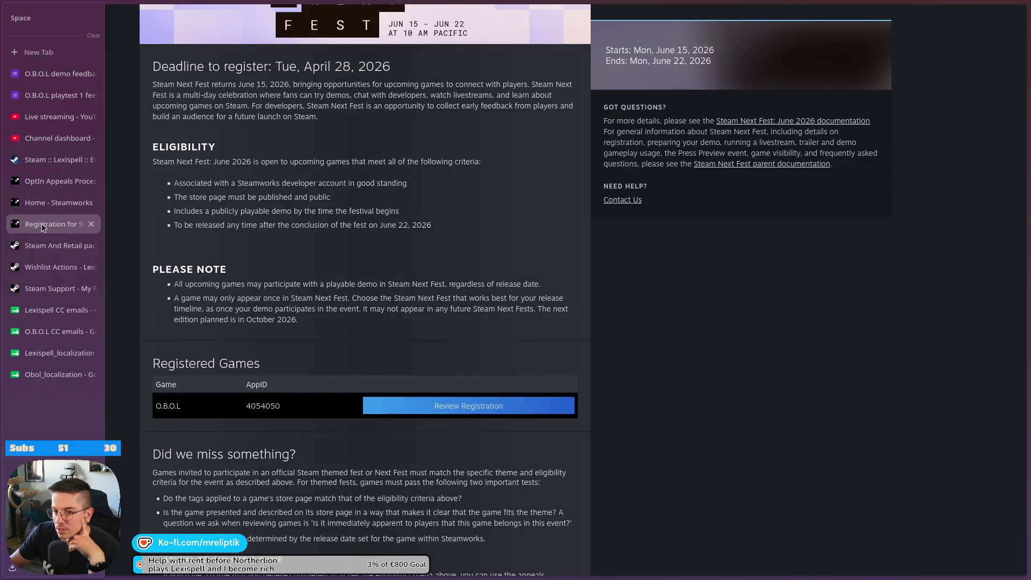
scroll(279, 290, down, 2)
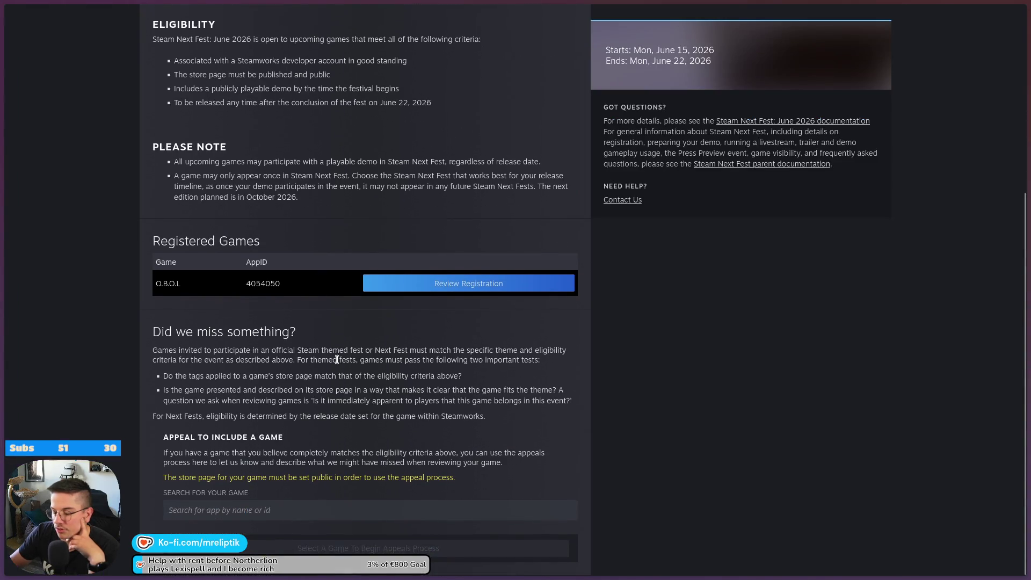
scroll(322, 306, up, 4)
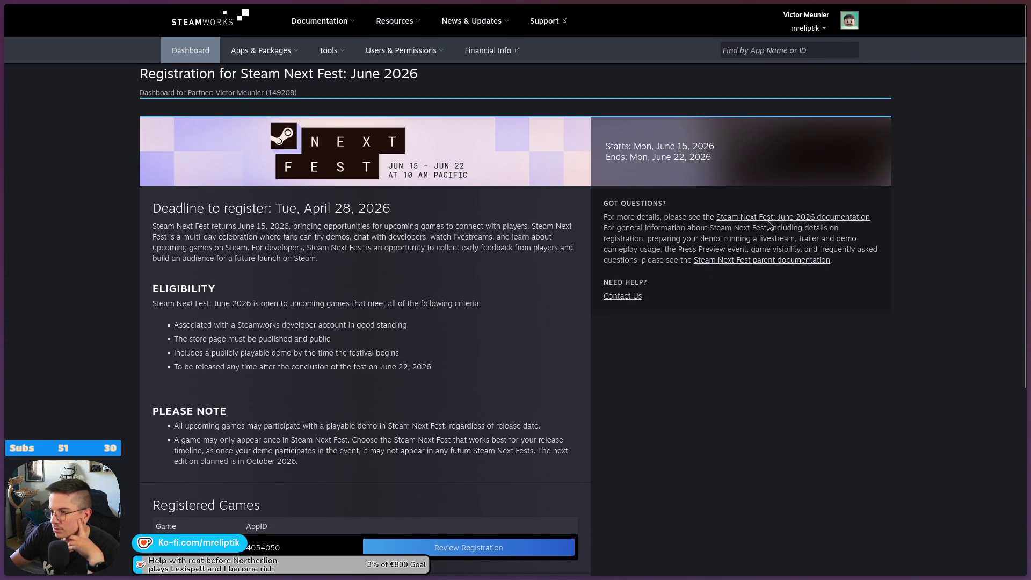
- Open the Steam Next Fest: June 2026 documentation in its own tab and scroll to its FAQ
middle_click(768, 219)
click(54, 245)
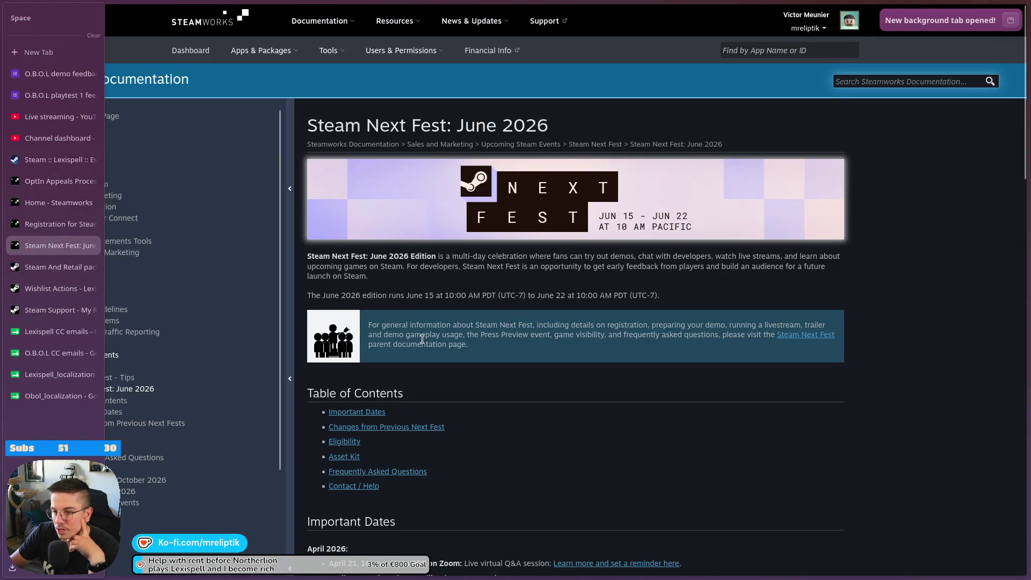
scroll(349, 338, down, 2)
scroll(455, 340, down, 10)
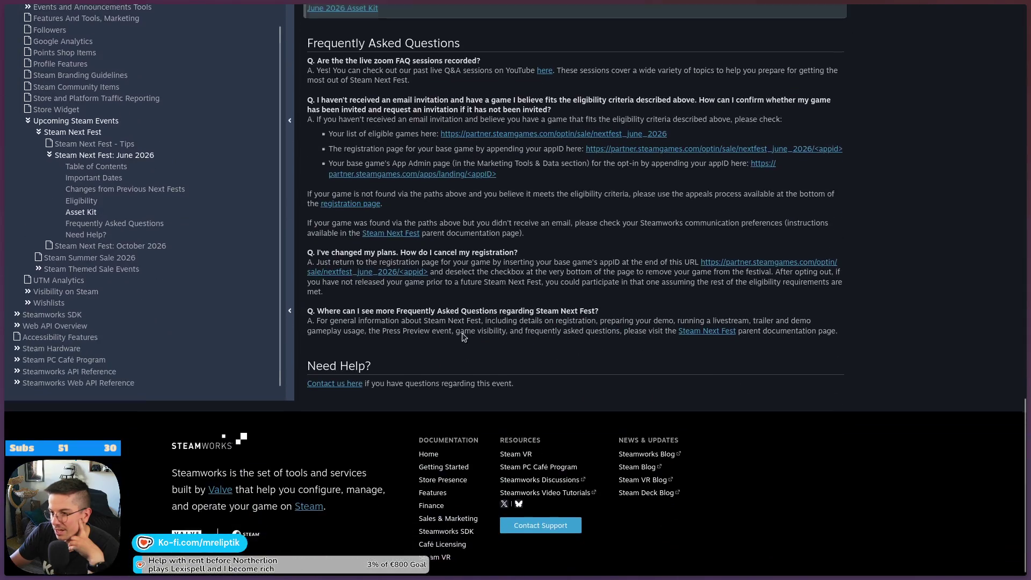
click(131, 565)
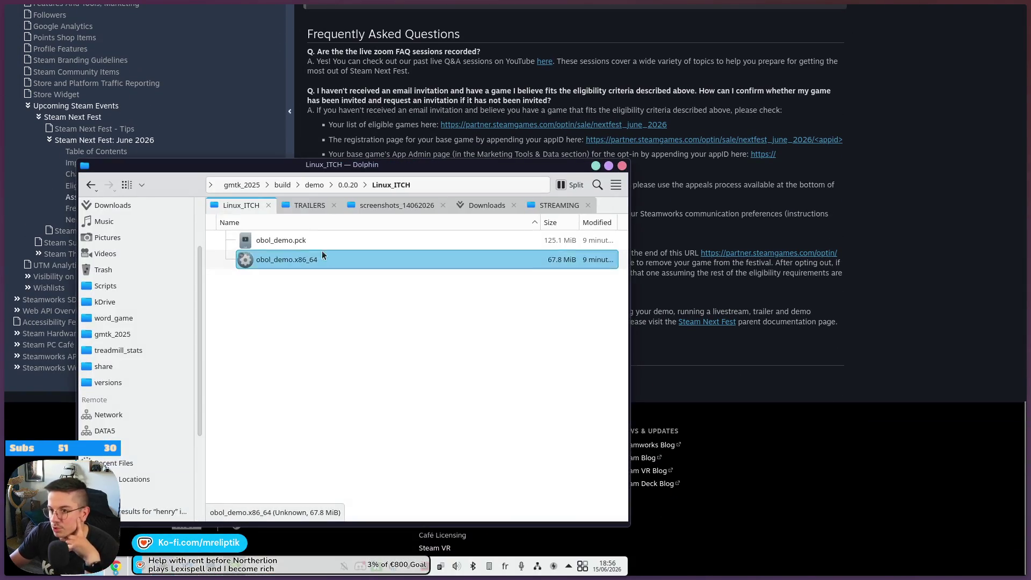
- Go from the TRAILERS folder up to GMTK_2025 and open its ASSETS folder
click(309, 208)
key(ctrl+v)
click(370, 205)
click(309, 206)
click(372, 185)
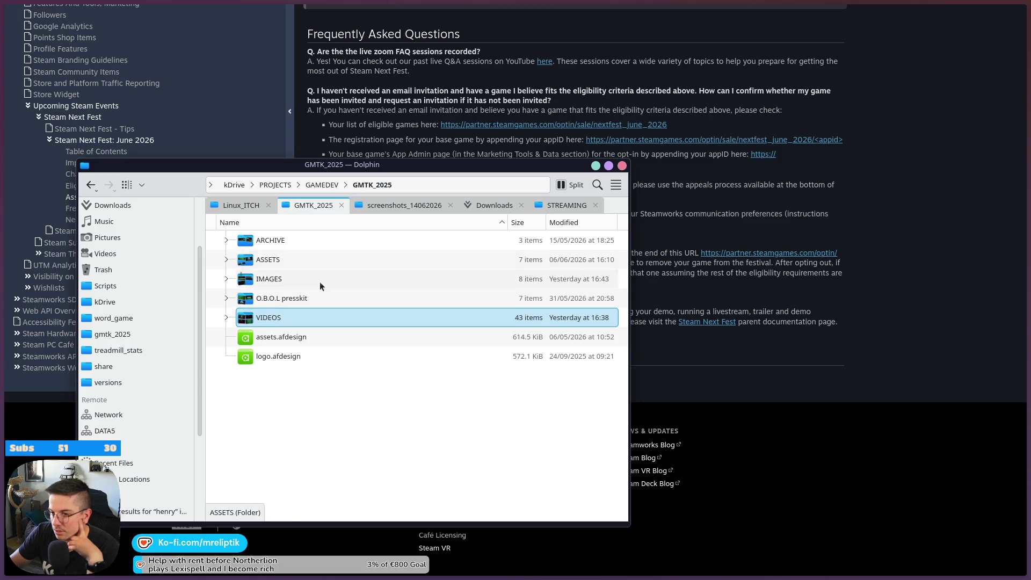
double_click(275, 259)
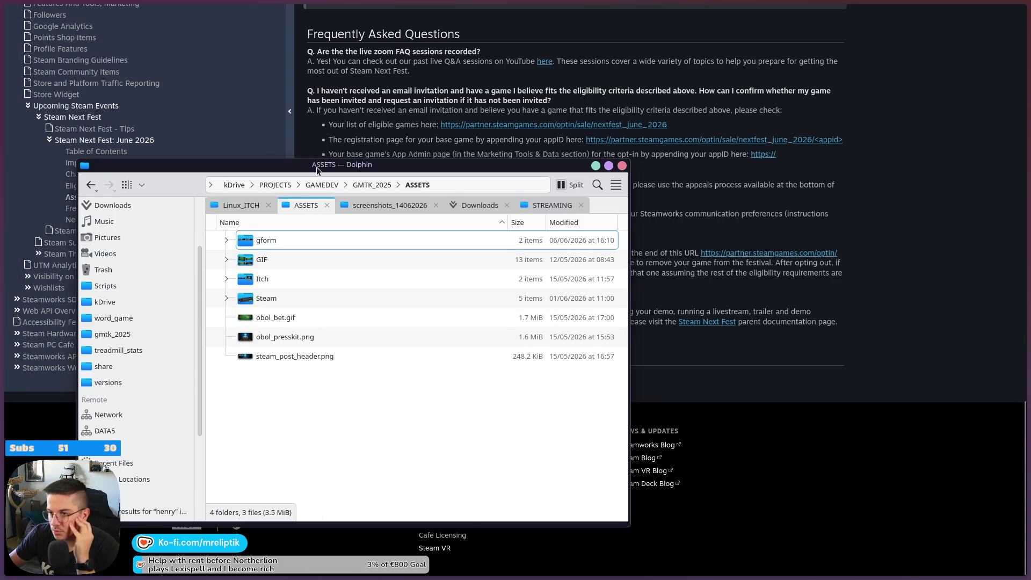
drag(322, 164, 386, 147)
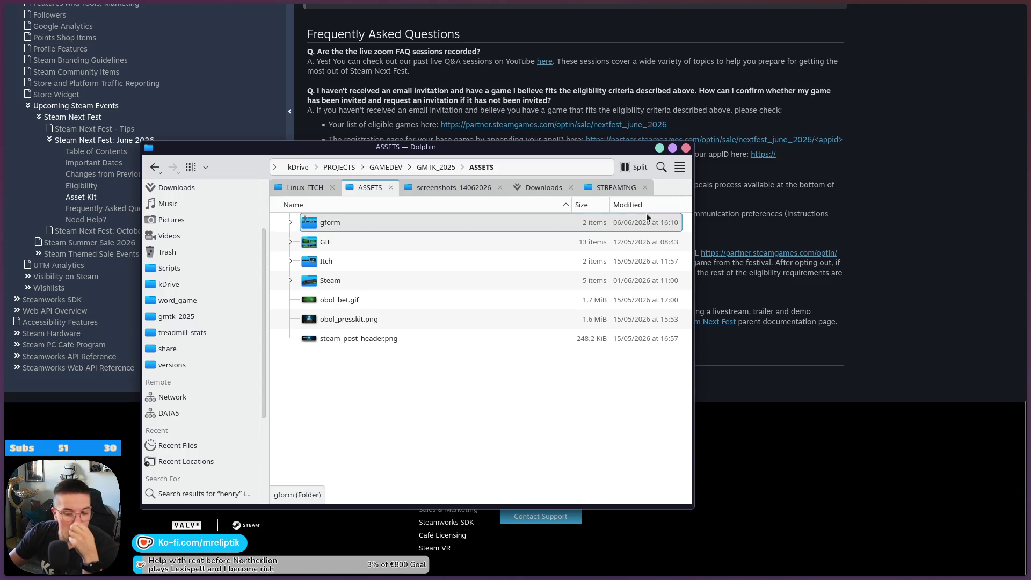
- Open Steam > EVENTS > Next Fest June 2026 - Partner Assets, preview partner_share_full_loc_flat.psd, then close both windows
mouse_move(645, 1)
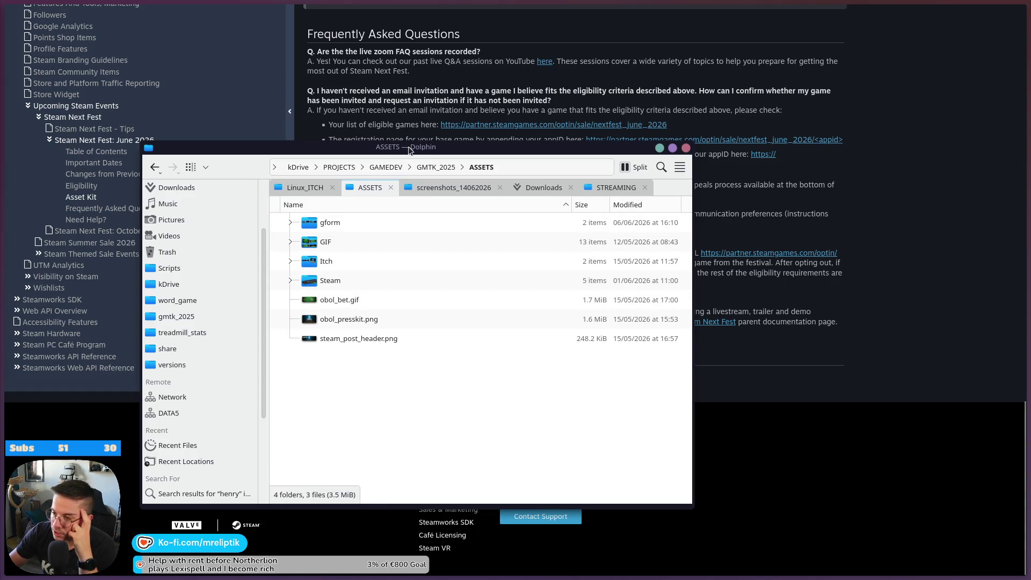
double_click(331, 280)
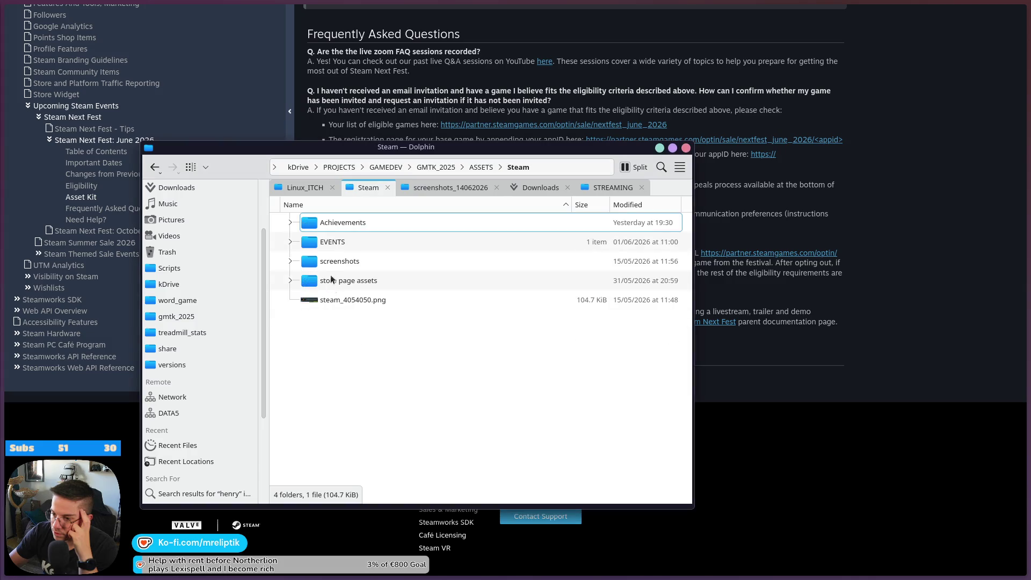
double_click(345, 242)
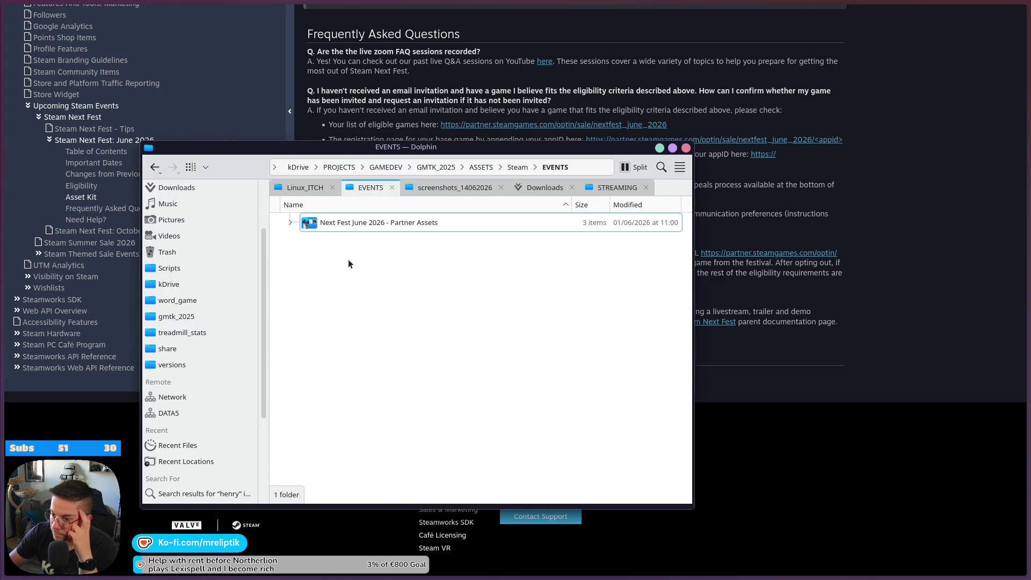
double_click(348, 222)
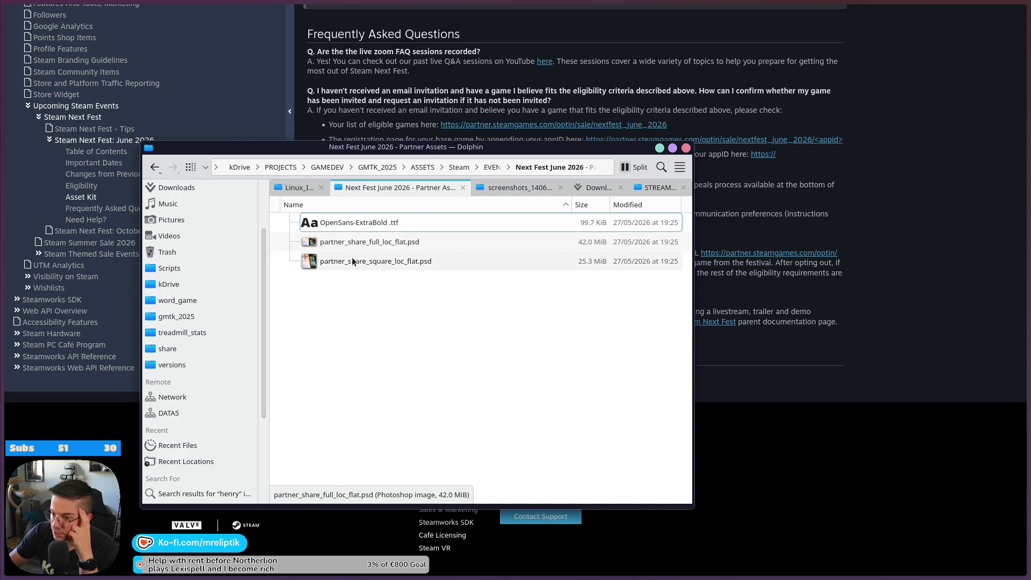
double_click(346, 239)
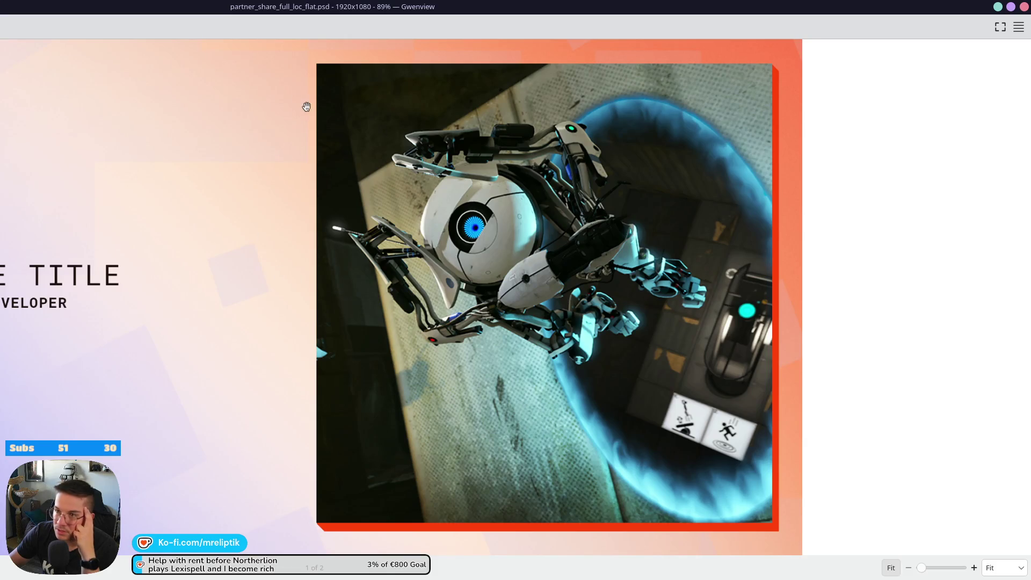
key(ctrl+q)
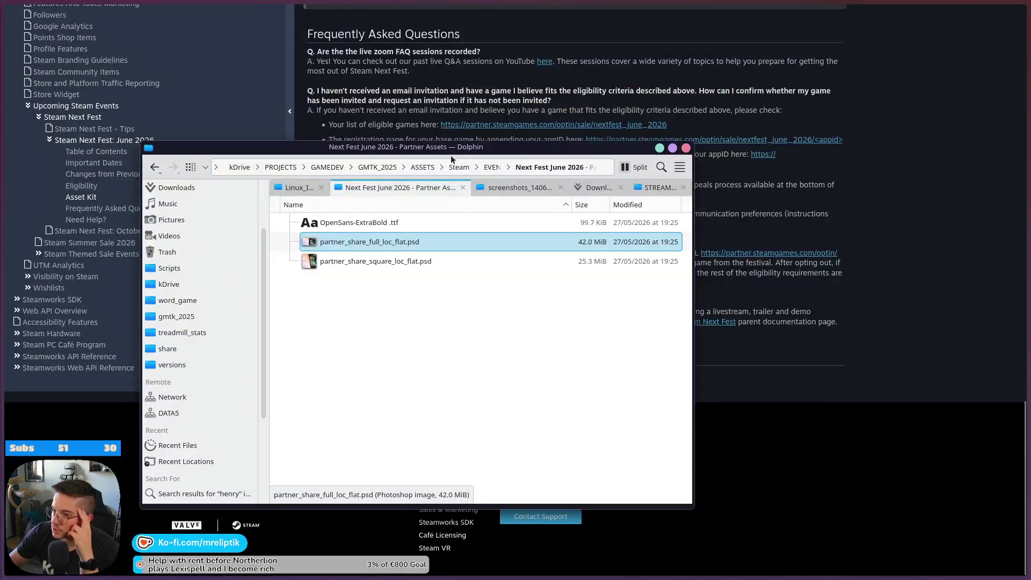
key(ctrl+q)
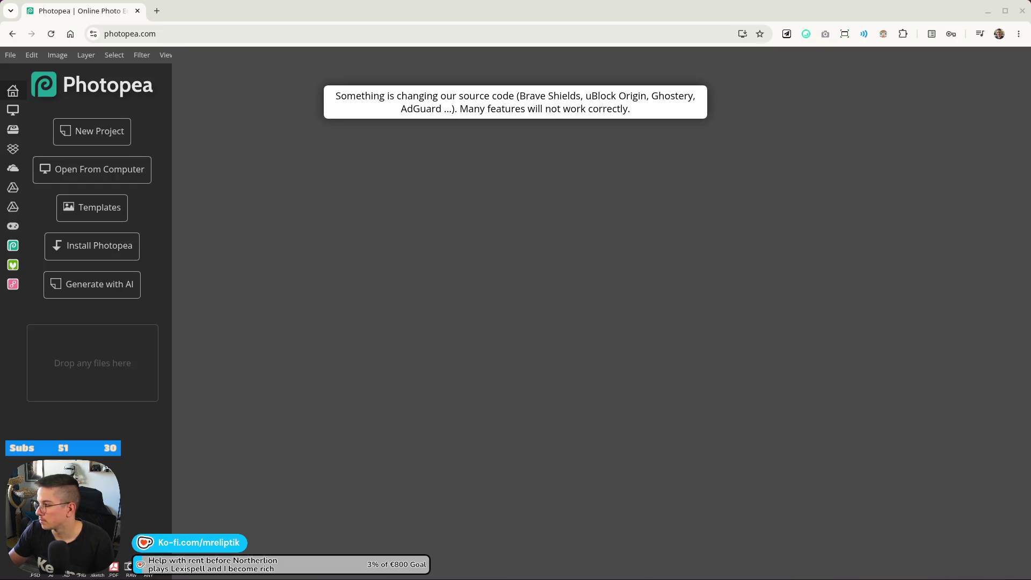
- Drop partner_share_full_loc_flat.psd into Photopea, reload the page, and bring the template title into view
drag(432, 302, 93, 344)
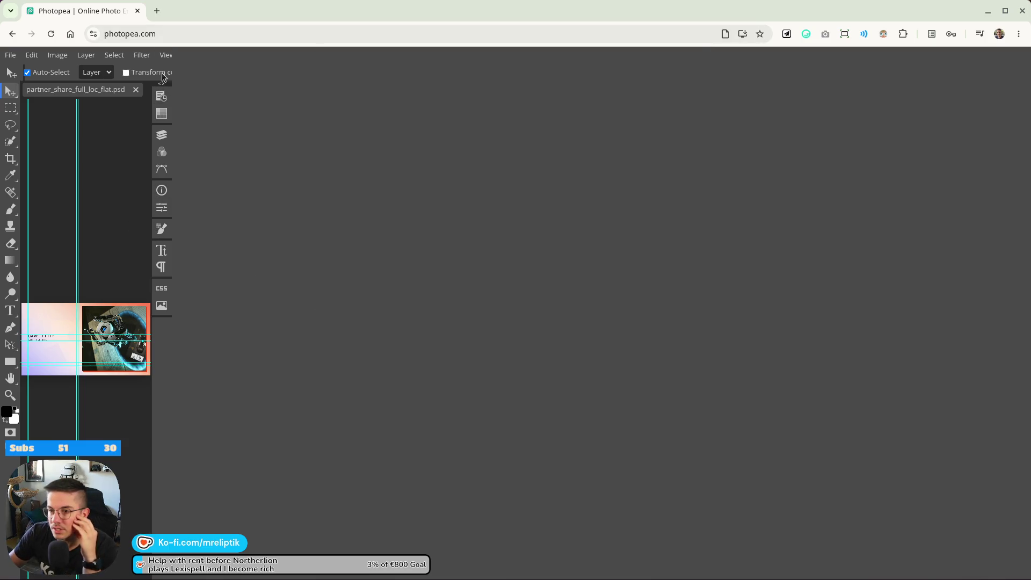
scroll(153, 371, up, 2)
scroll(131, 345, down, 3)
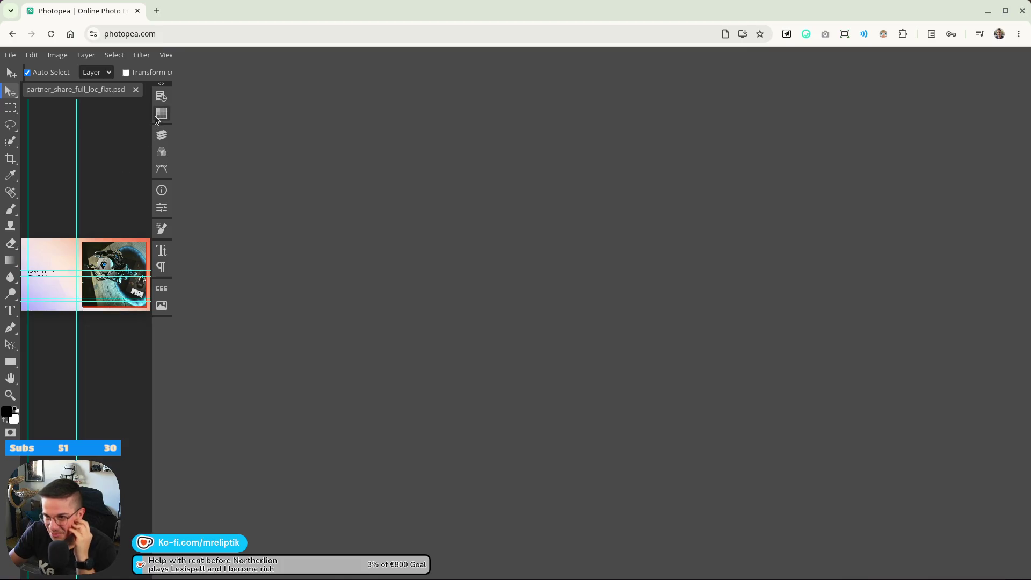
mouse_move(79, 17)
mouse_down()
mouse_move(0, 56)
mouse_move(286, 93)
mouse_up()
double_click(286, 91)
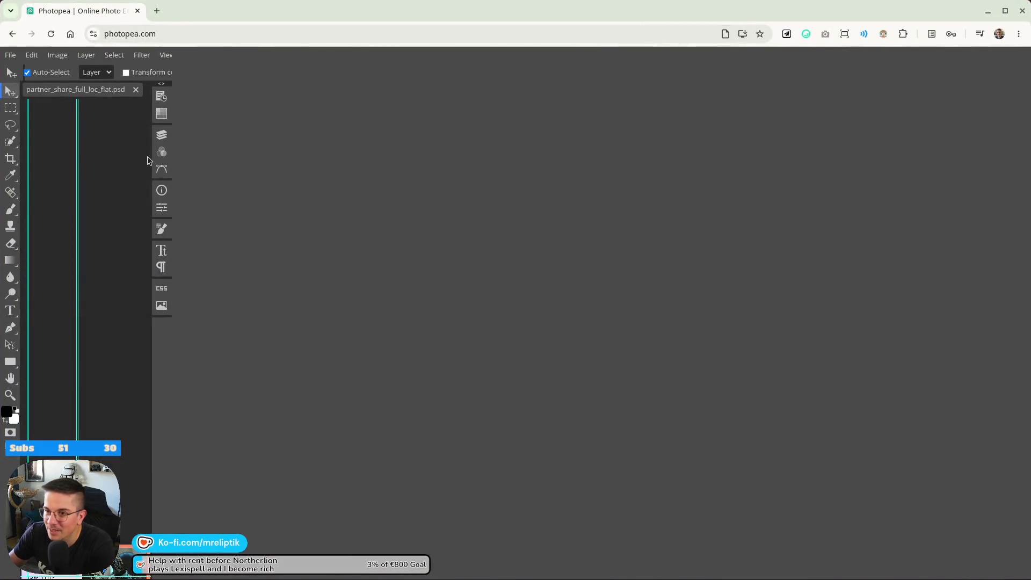
click(51, 35)
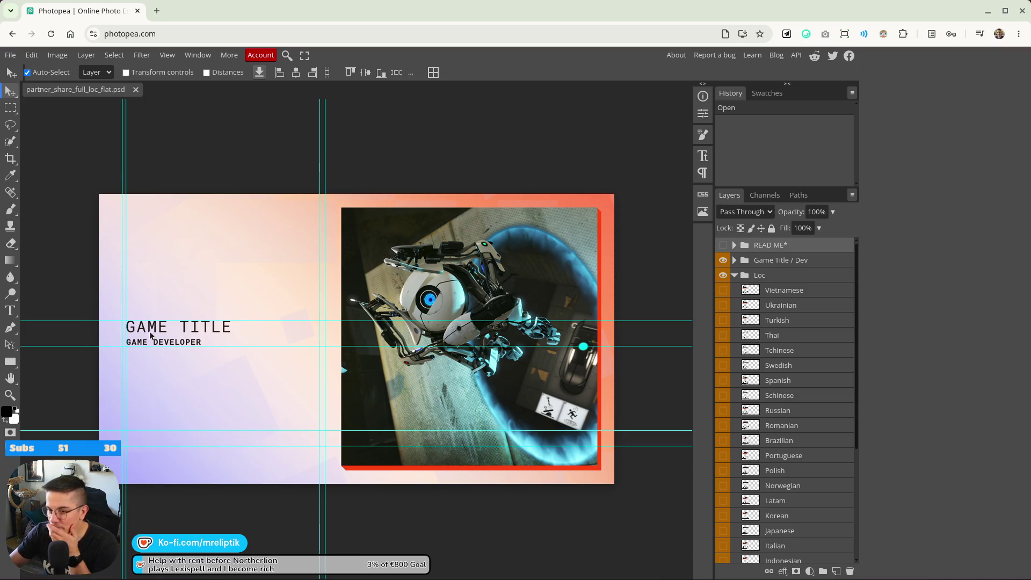
scroll(154, 340, left, 5)
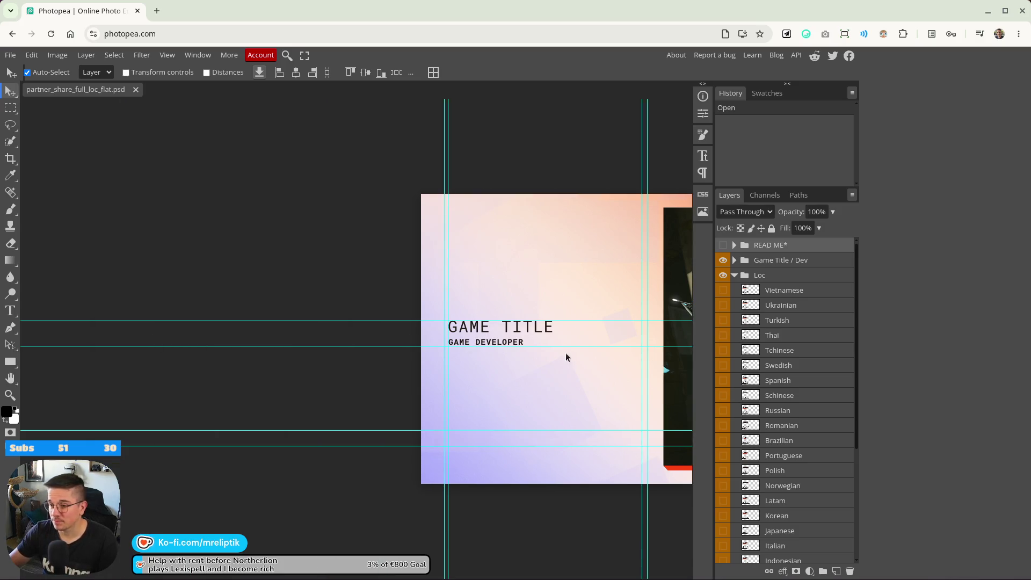
scroll(300, 343, right, 3)
scroll(209, 328, up, 3)
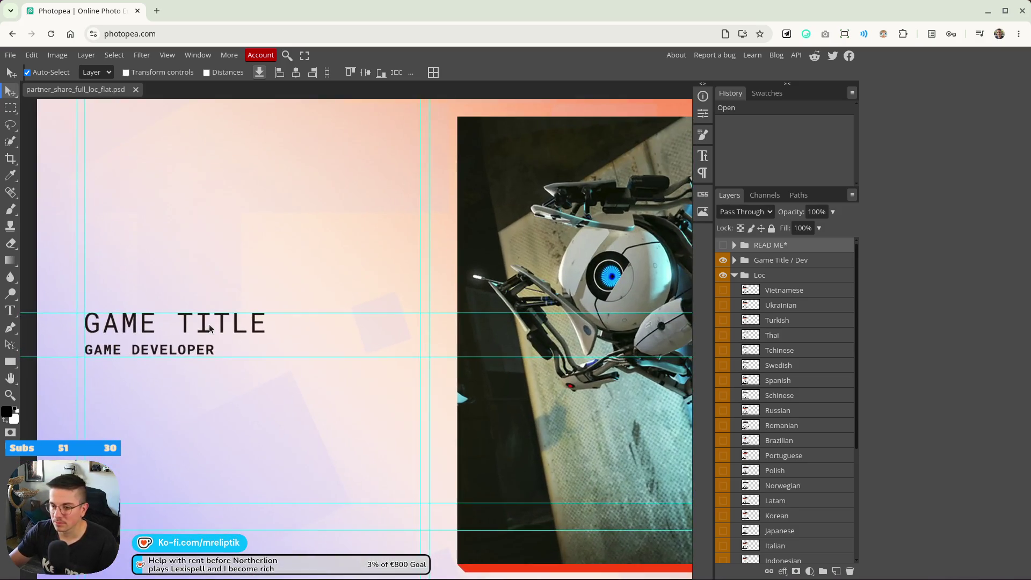
- Change the title text to O.B.O.L and replace GAME DEVELOPER with the two developers' names
double_click(210, 327)
text(O.B.)
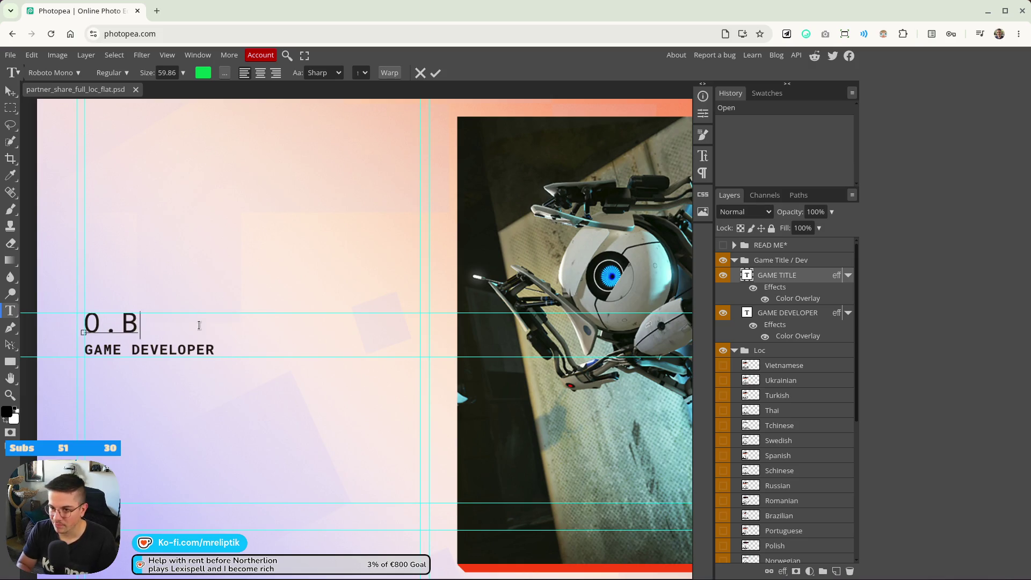
text(O.L)
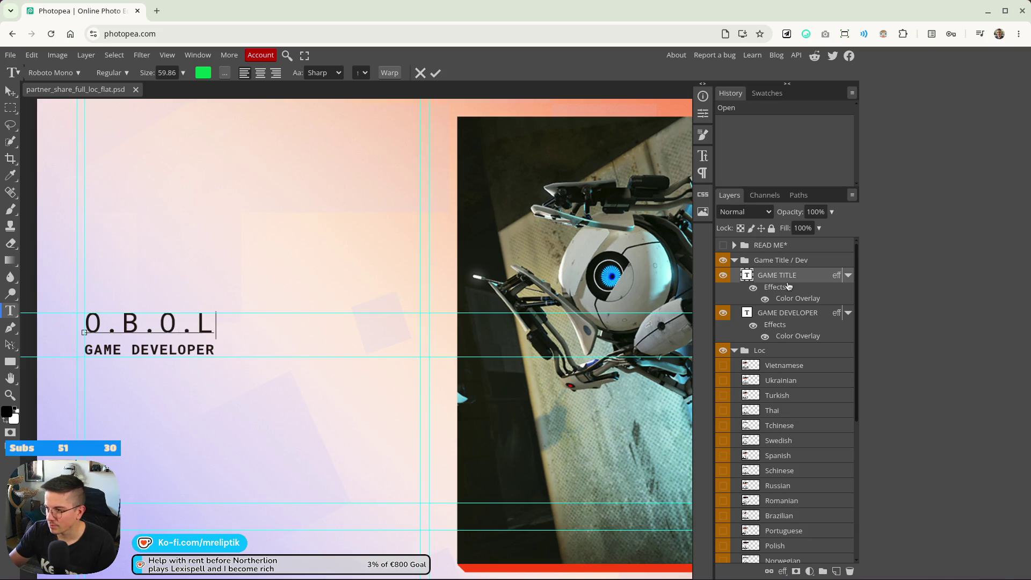
click(782, 313)
key(v)
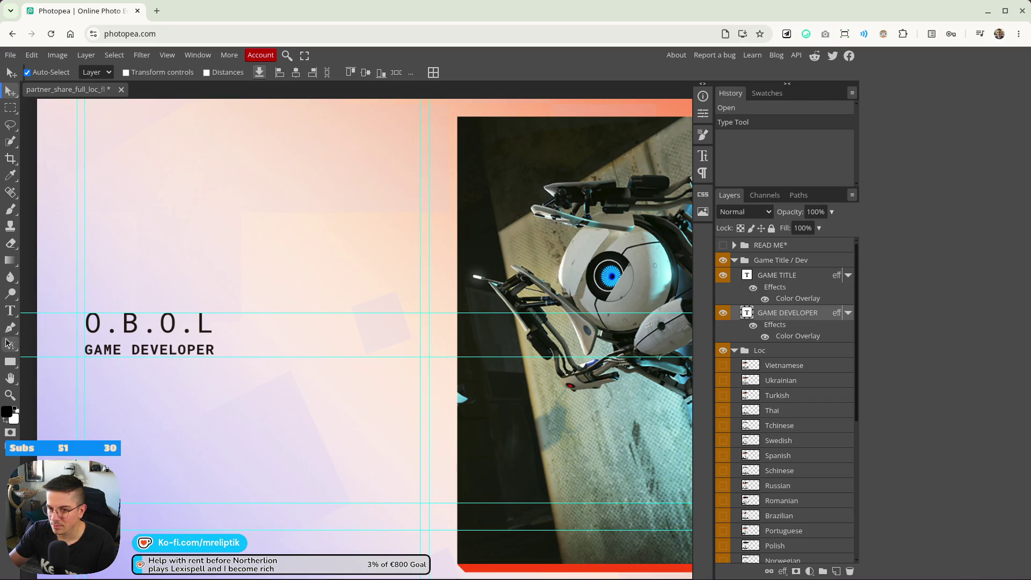
click(11, 316)
triple_click(186, 349)
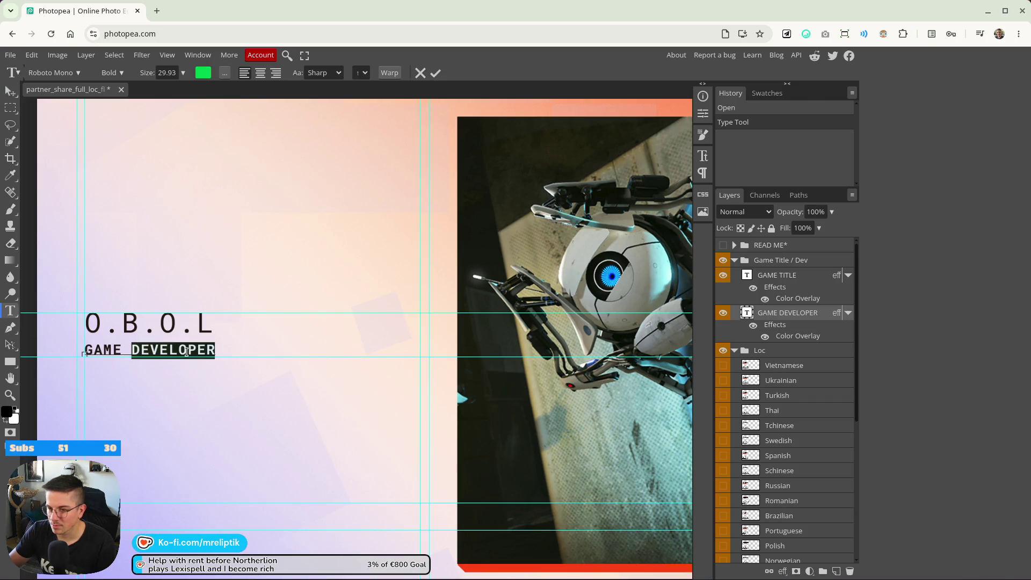
text(MRELIPTIK & WOLAND)
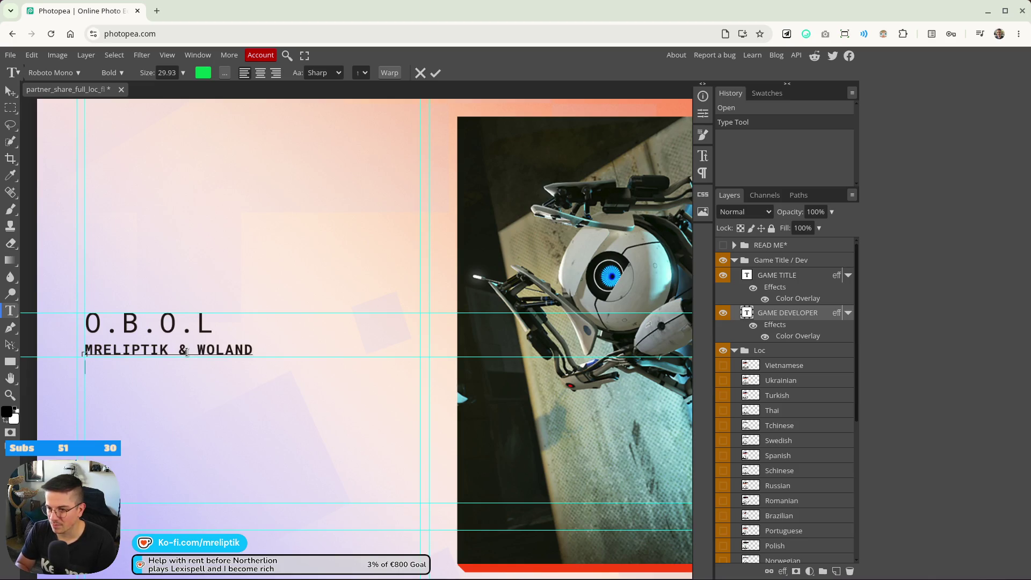
- Make the Art group's Next Fest artwork visible, collapse the Loc group, and expand Art
scroll(269, 256, down, 10)
scroll(269, 256, up, 15)
scroll(379, 281, down, 5)
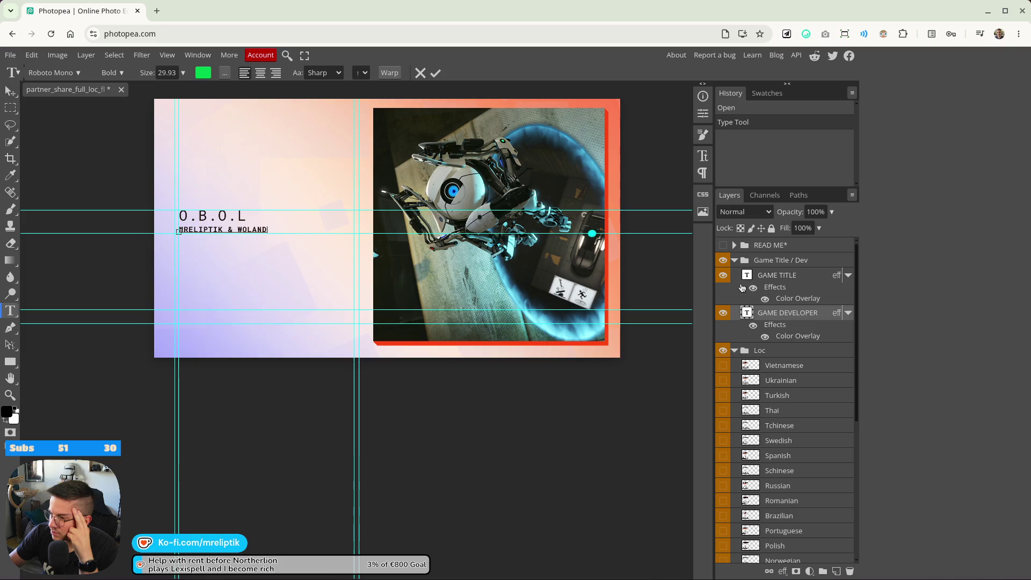
scroll(732, 449, down, 3)
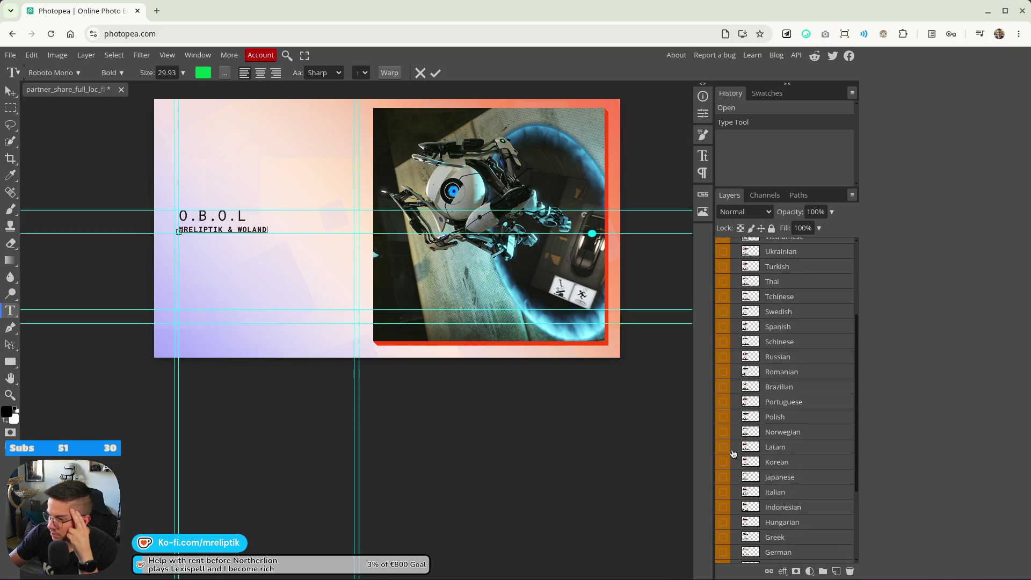
scroll(725, 462, down, 3)
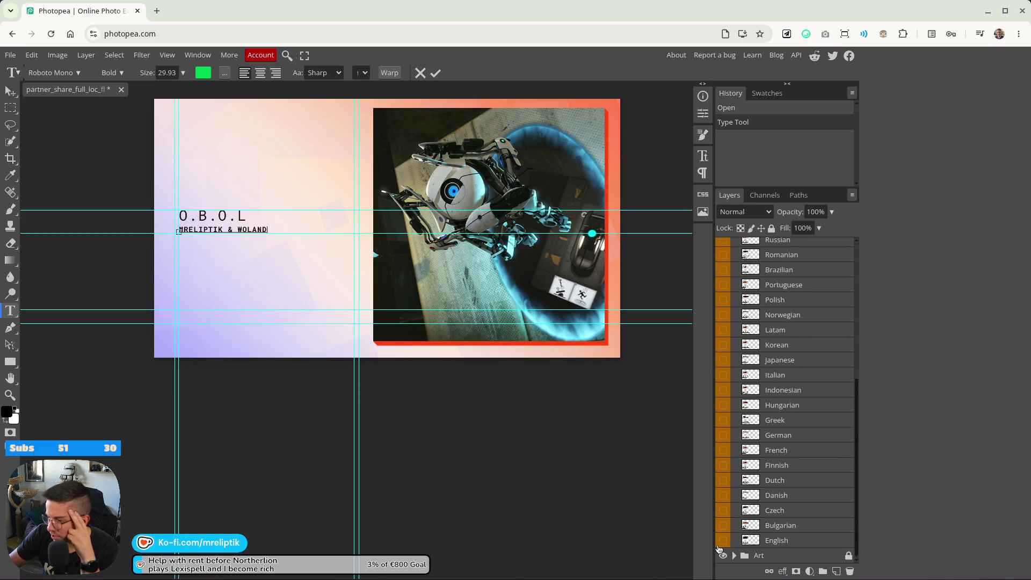
click(723, 554)
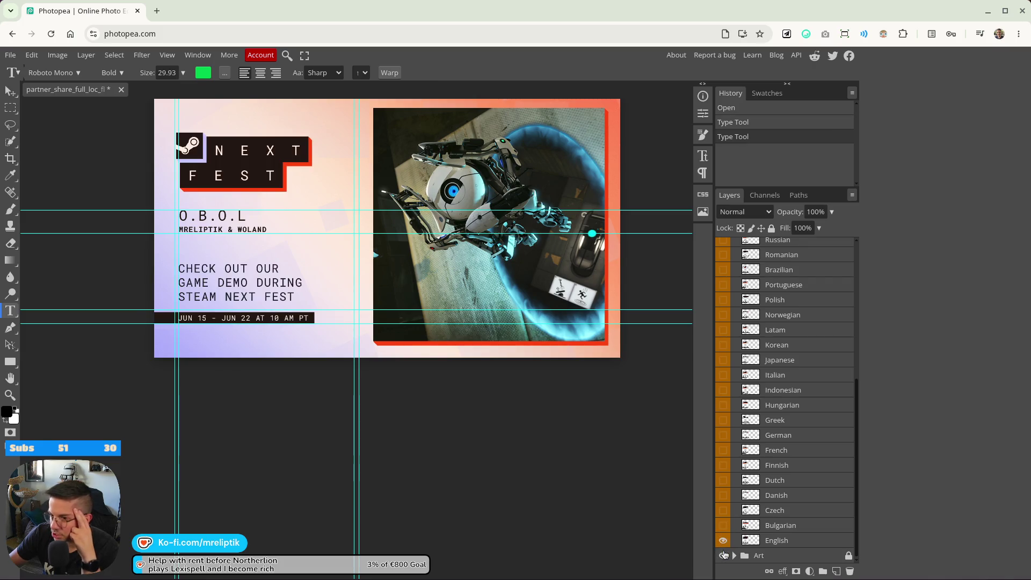
scroll(737, 376, up, 6)
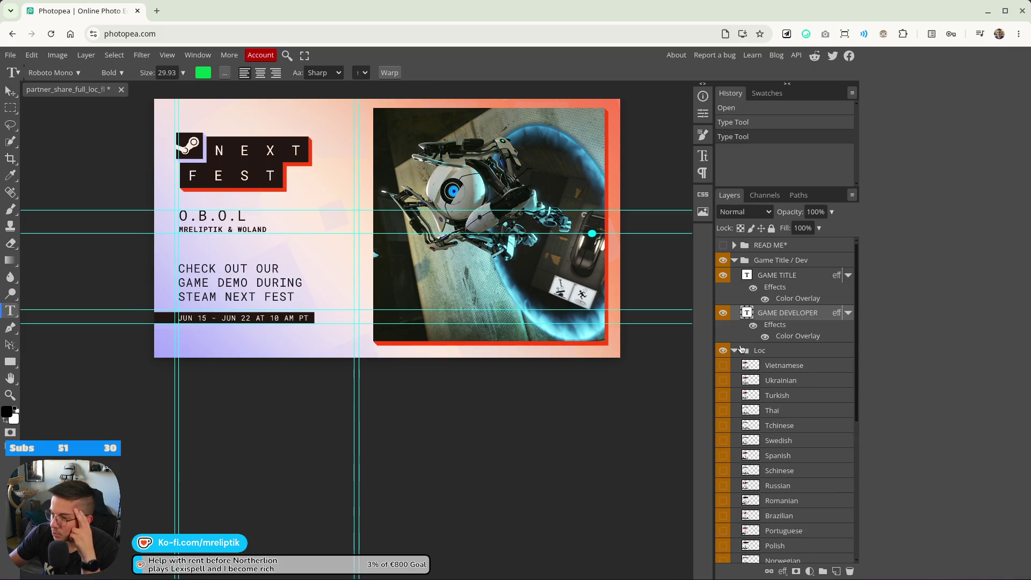
click(735, 351)
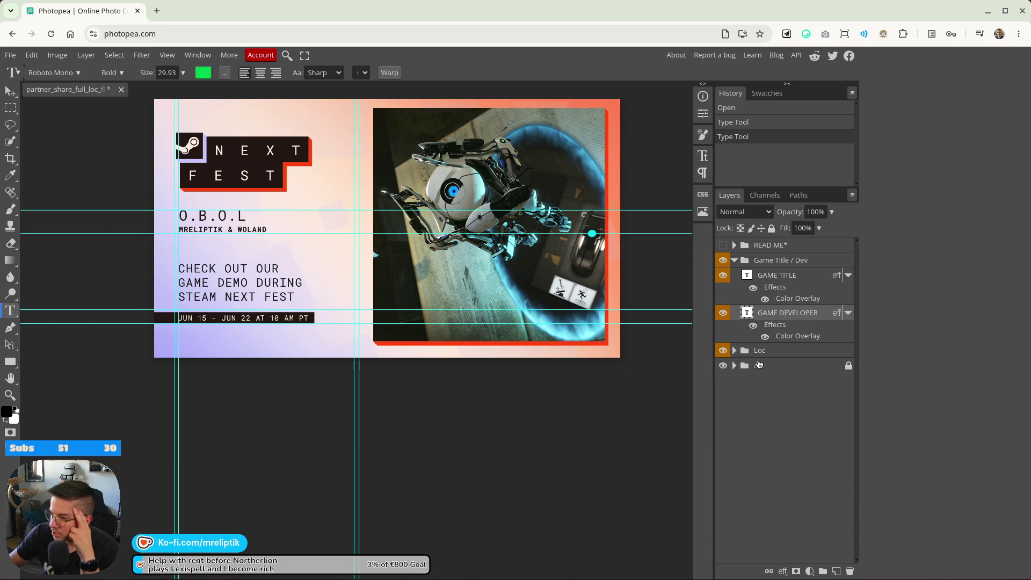
click(733, 367)
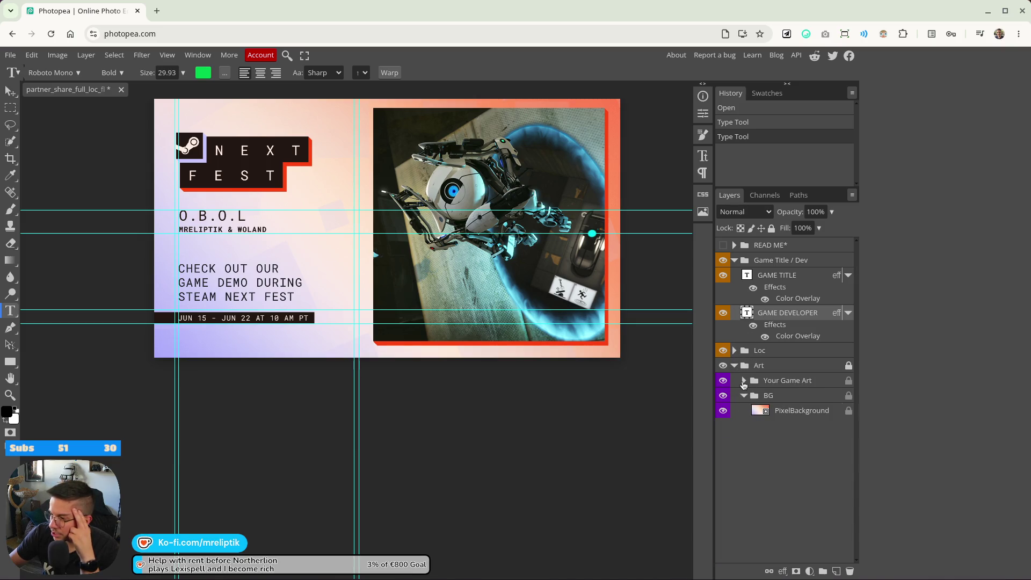
- Open the [YOUR SCREENSHOT] smart object from Your Game Art and drop the O.B.O.L cover art into it
click(744, 381)
click(787, 398)
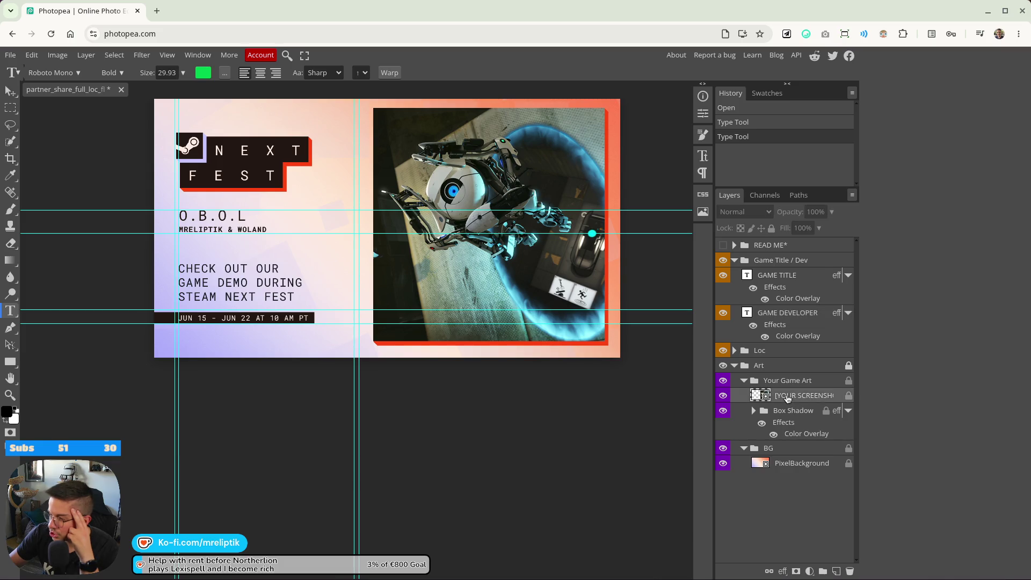
double_click(761, 396)
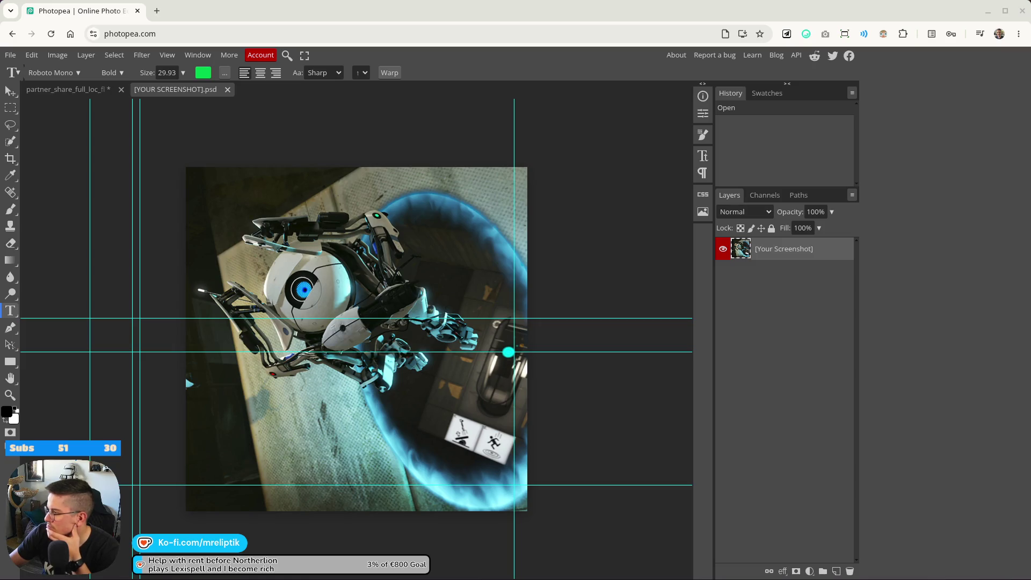
drag(448, 344, 275, 273)
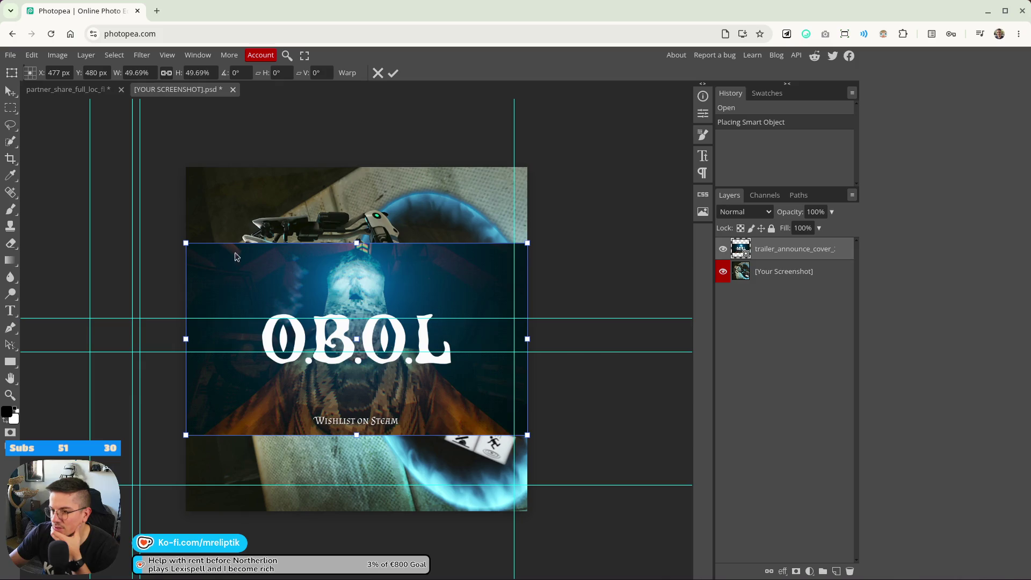
- Scale the O.B.O.L cover art to fill the square, then add the table image enlarged to 115.28%
mouse_move(185, 242)
mouse_down()
mouse_move(24, 187)
mouse_move(36, 186)
mouse_up()
drag(527, 434, 646, 541)
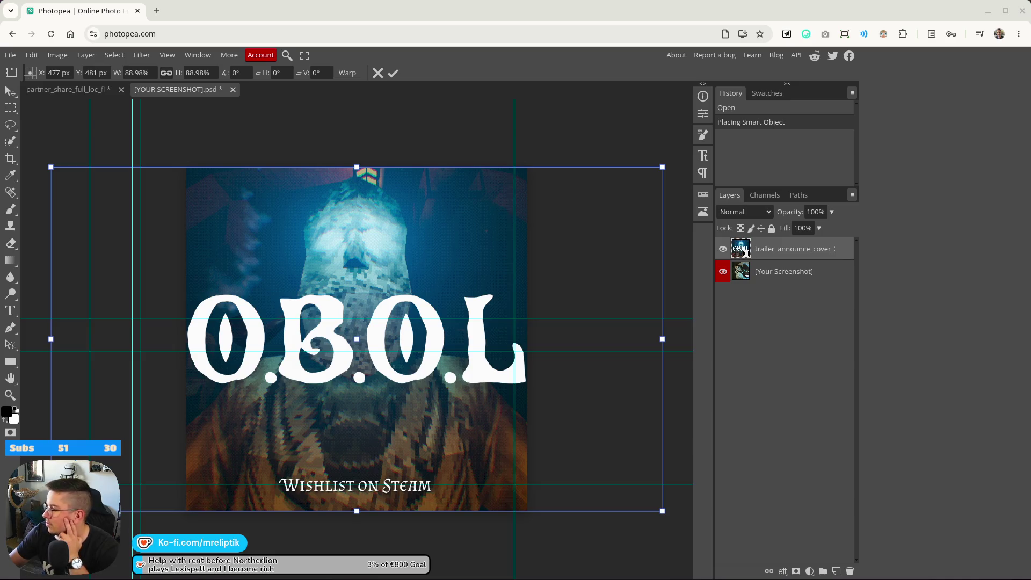
drag(294, 351, 295, 351)
drag(349, 385, 310, 315)
mouse_move(479, 360)
mouse_down()
mouse_move(567, 439)
mouse_move(698, 515)
mouse_move(720, 542)
mouse_up()
drag(588, 432, 483, 433)
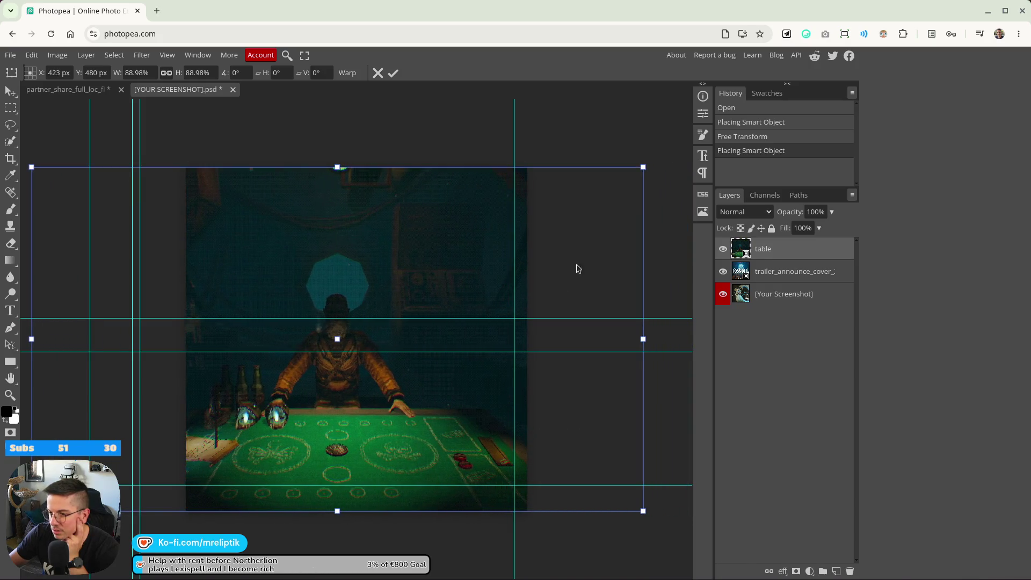
drag(646, 162, 813, 62)
mouse_move(610, 292)
mouse_down()
mouse_move(542, 304)
mouse_move(514, 283)
mouse_move(540, 292)
mouse_up()
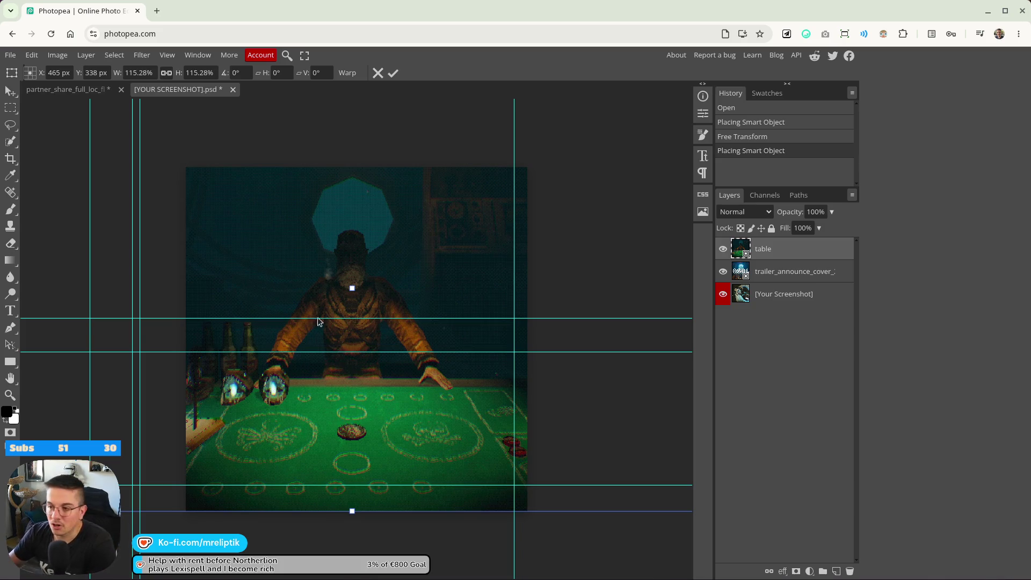
- Hide the table layer, save the smart object with Ctrl+S, and return to the partner_share document
click(722, 249)
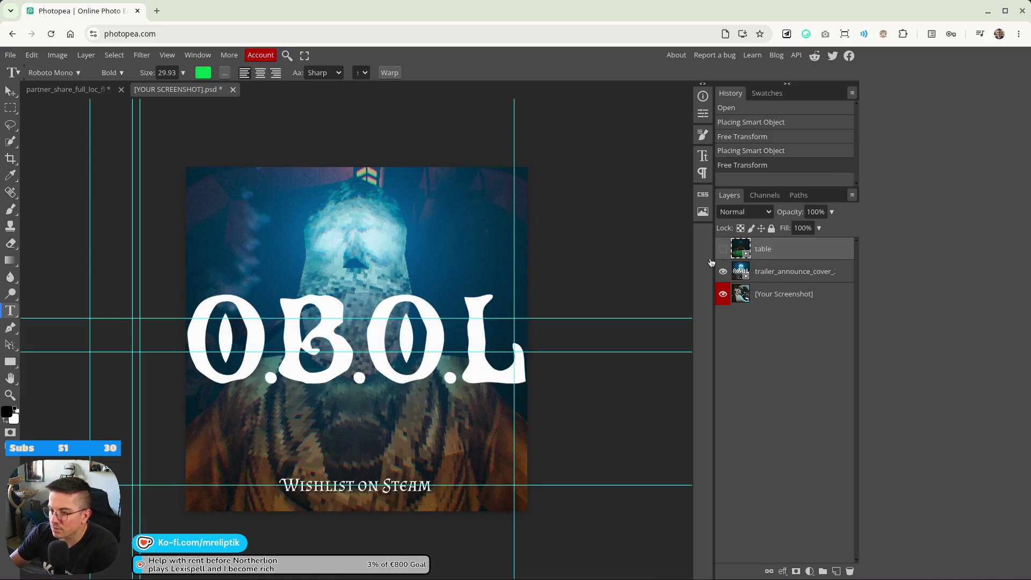
scroll(201, 197, right, 3)
key(ctrl+s)
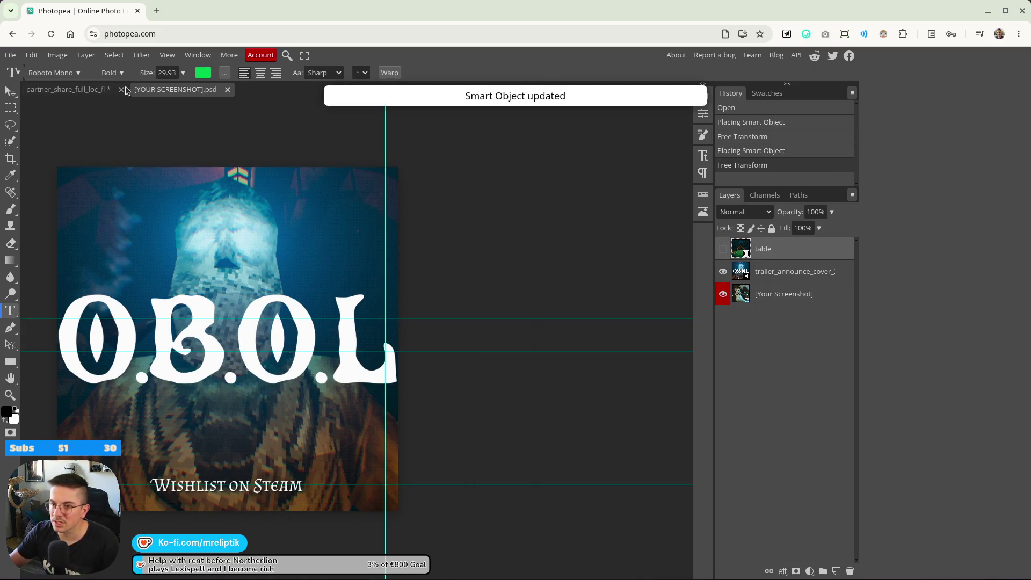
click(73, 90)
scroll(301, 397, right, 3)
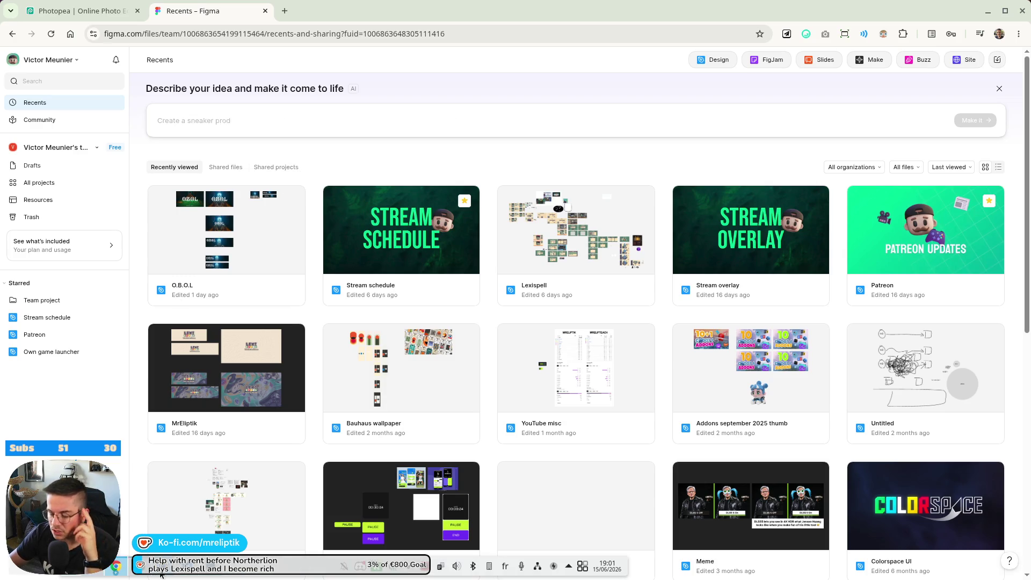
- From the Steamworks dashboard open the Steam Next Fest: October 2026 registration and note its September 1 deadline
key(alt+Tab)
mouse_move(3, 266)
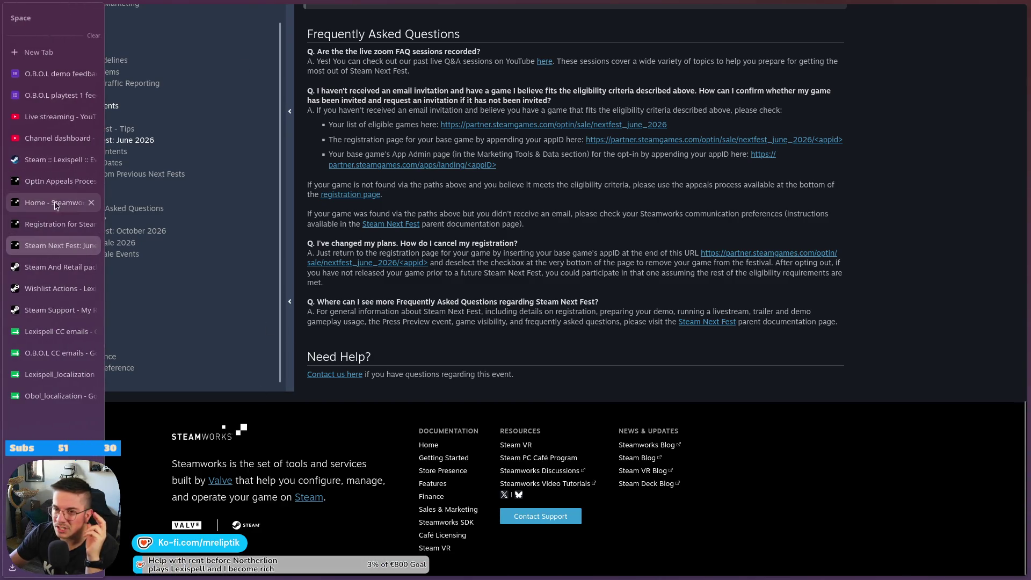
click(53, 267)
click(48, 245)
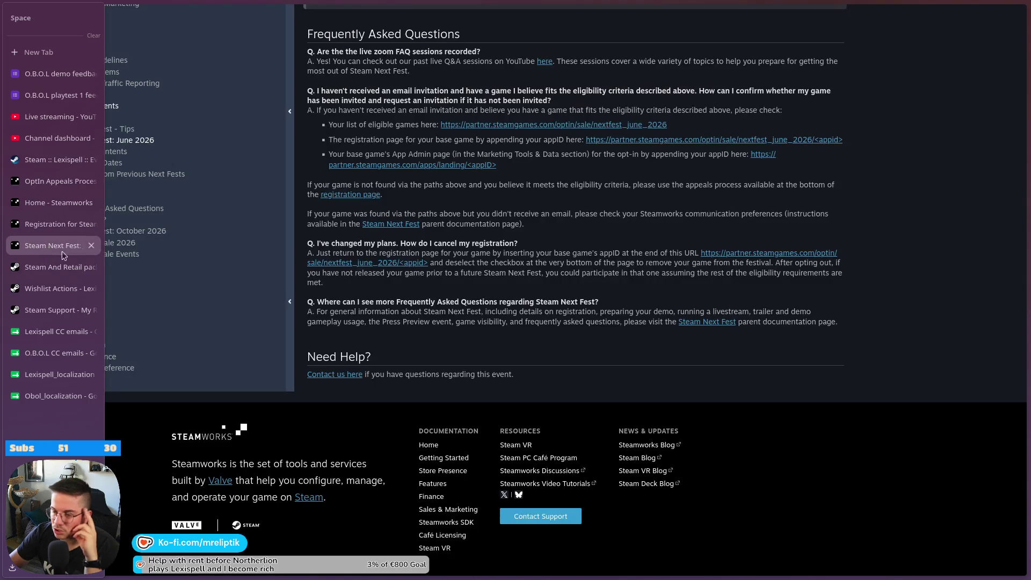
scroll(53, 220, up, 5)
mouse_move(2, 225)
click(48, 224)
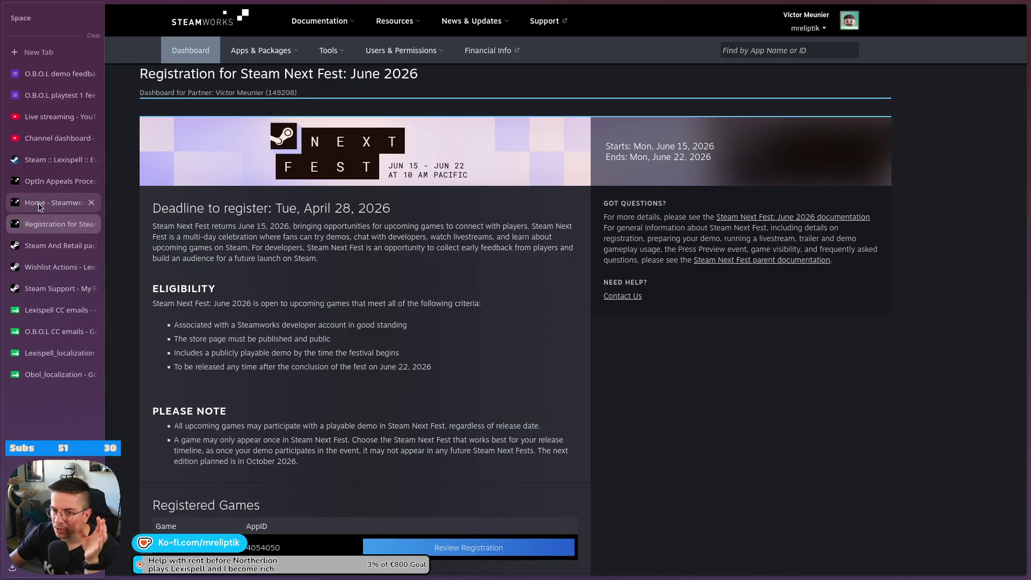
click(39, 205)
scroll(391, 318, down, 20)
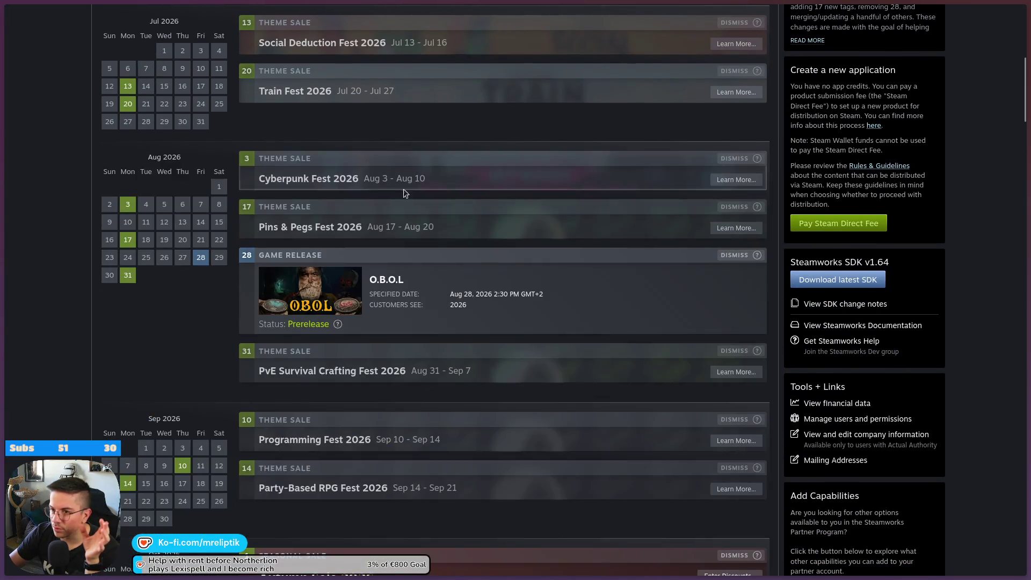
scroll(369, 395, up, 5)
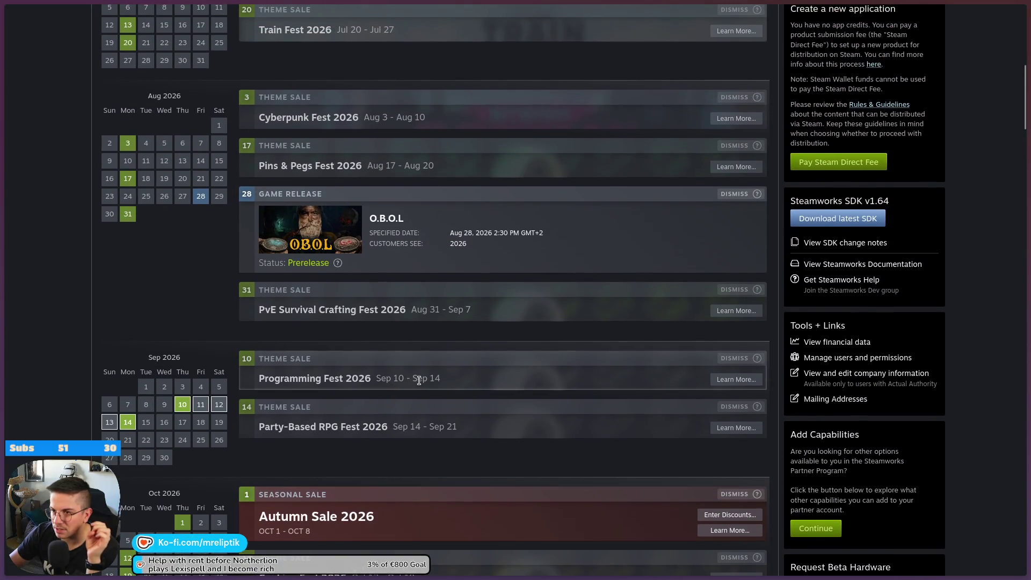
scroll(419, 381, down, 6)
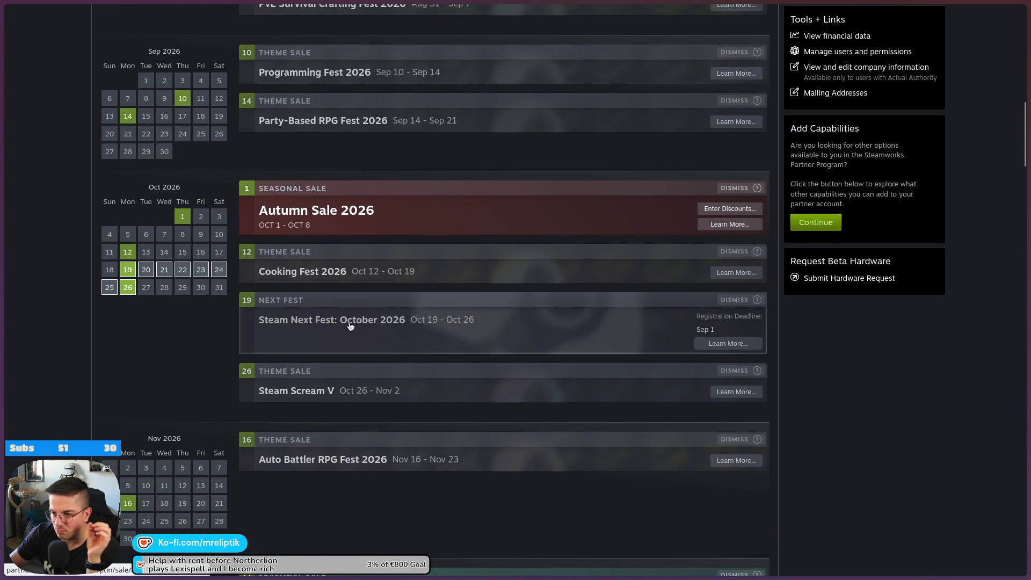
click(350, 326)
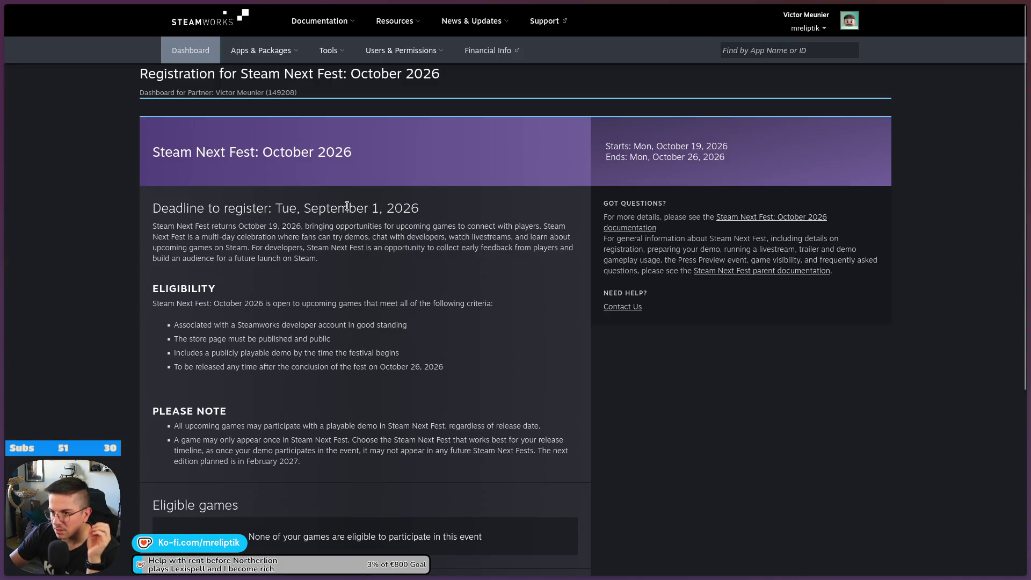
drag(271, 208, 386, 211)
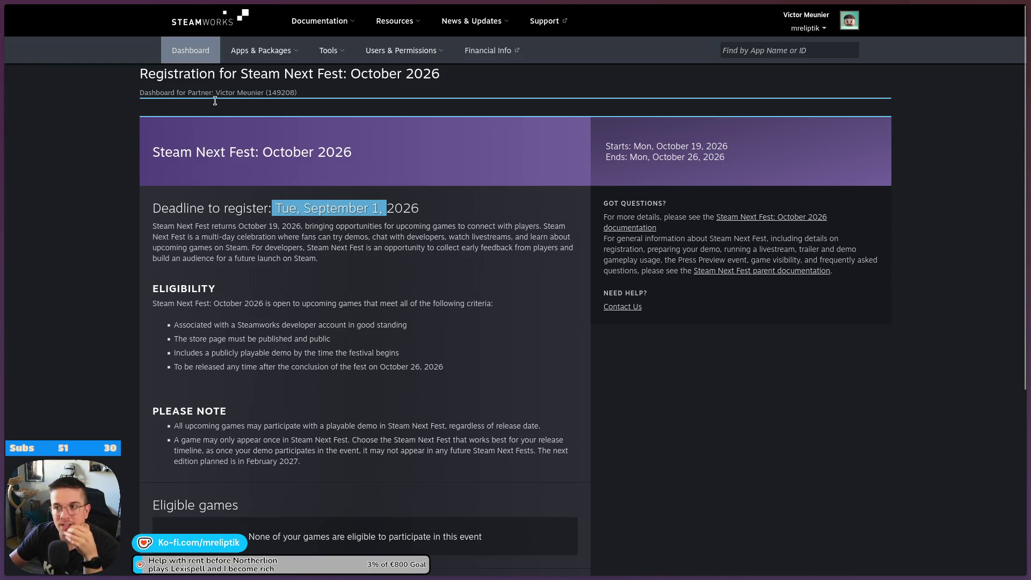
- Cycle through the taskbar windows to Chrome's Figma Recents page
click(217, 574)
click(213, 574)
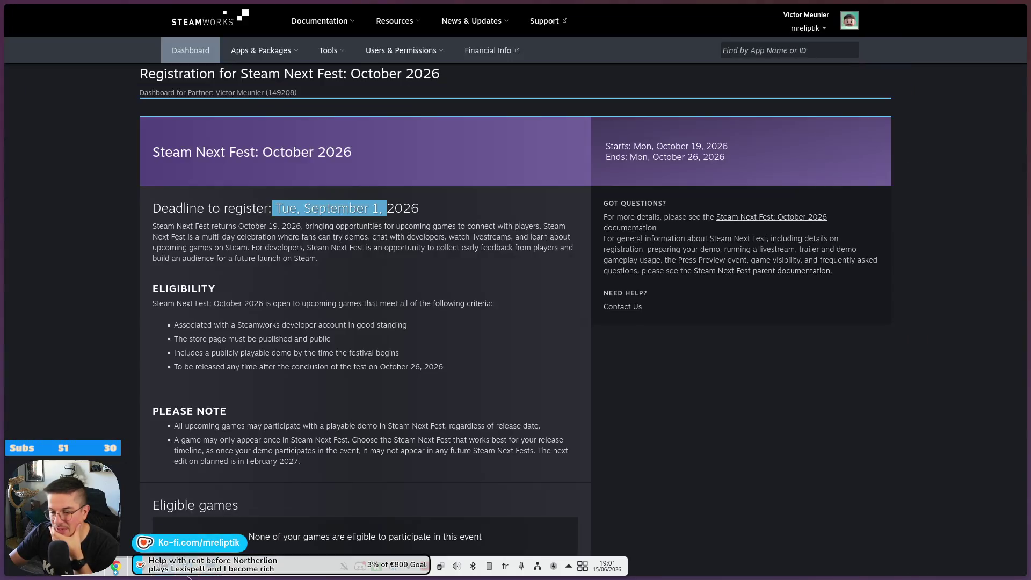
click(193, 576)
click(181, 575)
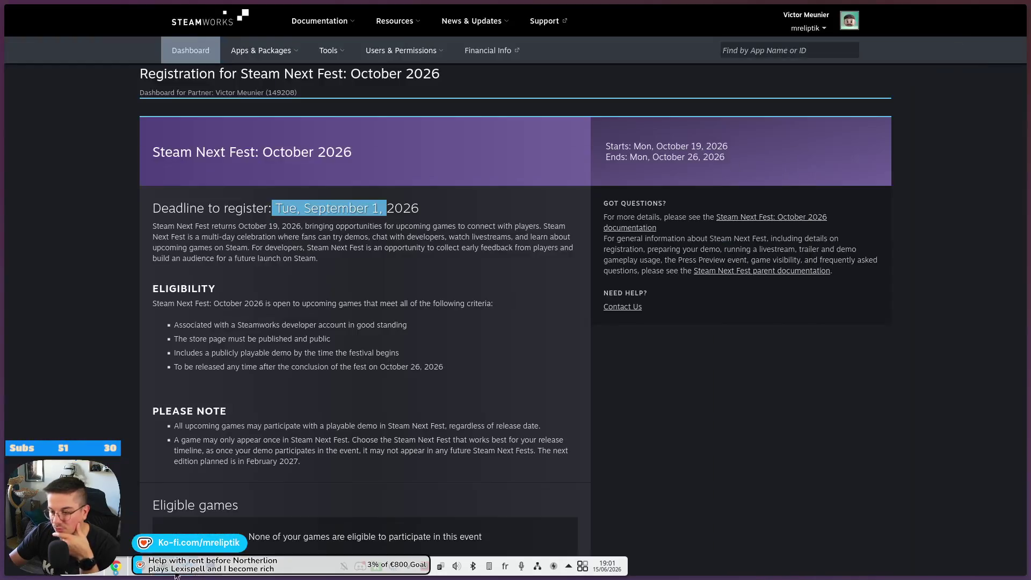
click(173, 575)
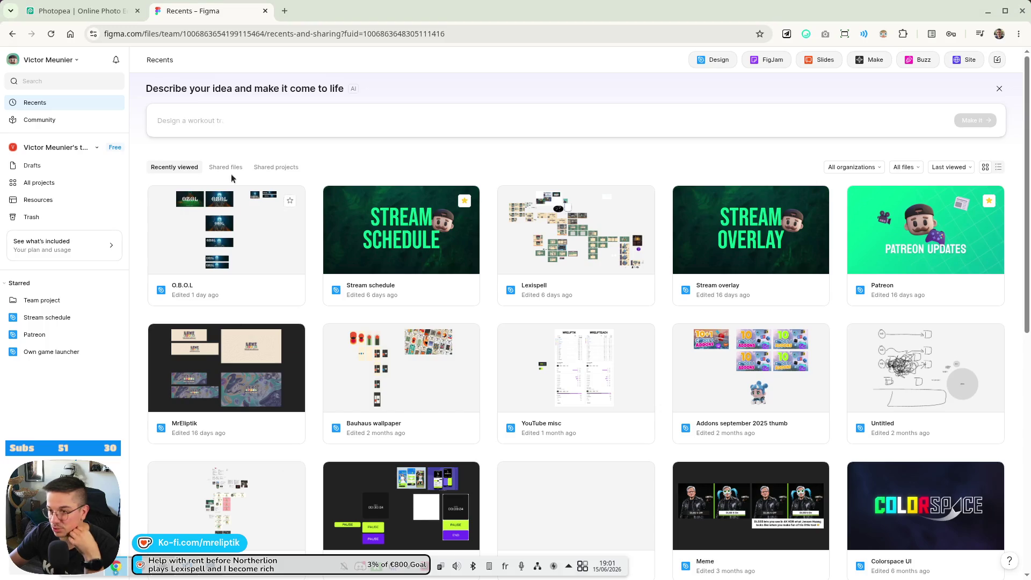
- Open the O.B.O.L Figma file and duplicate trailer_announce_cover_2 as a frame named cover_hd
click(204, 225)
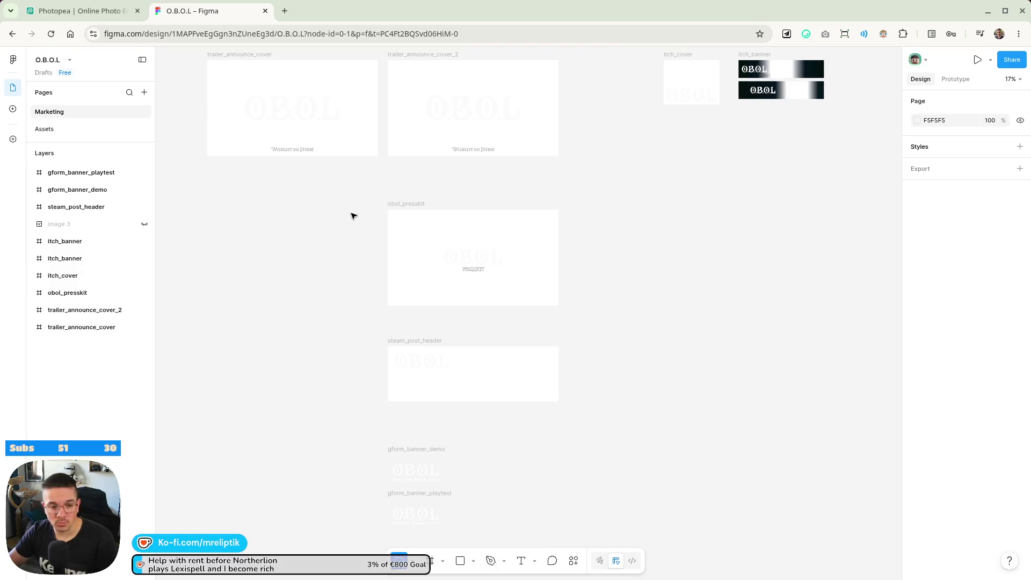
scroll(227, 276, down, 3)
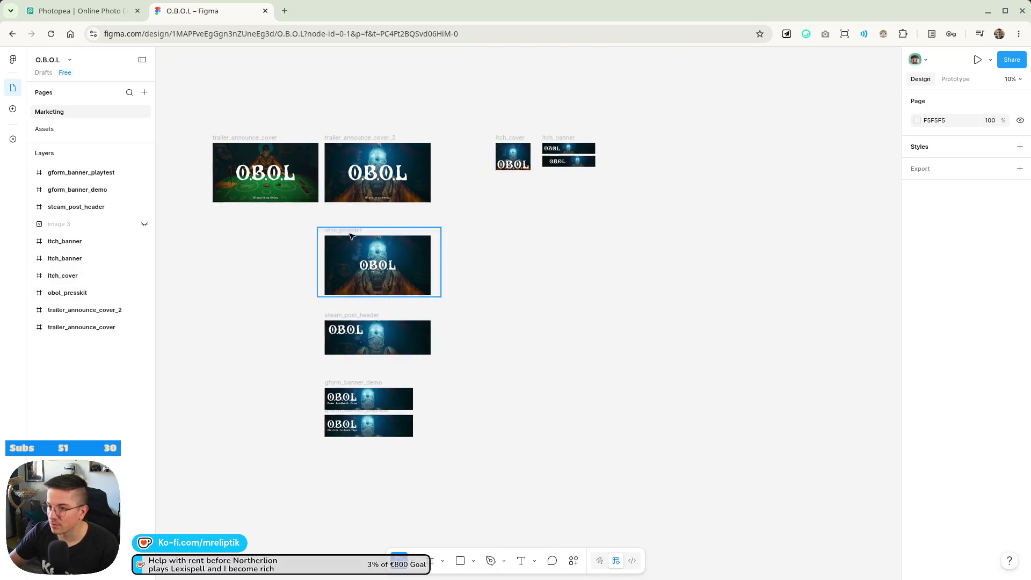
scroll(348, 138, up, 4)
click(348, 139)
mouse_move(348, 139)
alt+mouse_down()
mouse_move(635, 338)
mouse_move(626, 325)
mouse_move(614, 332)
alt+mouse_up()
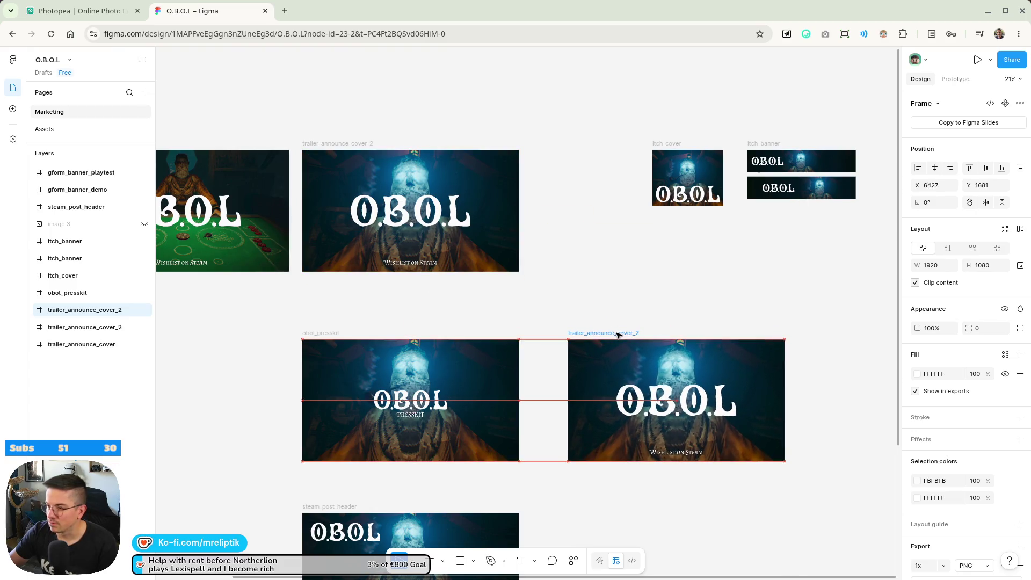
scroll(344, 317, down, 3)
scroll(474, 334, up, 5)
double_click(473, 334)
text(cover_hd)
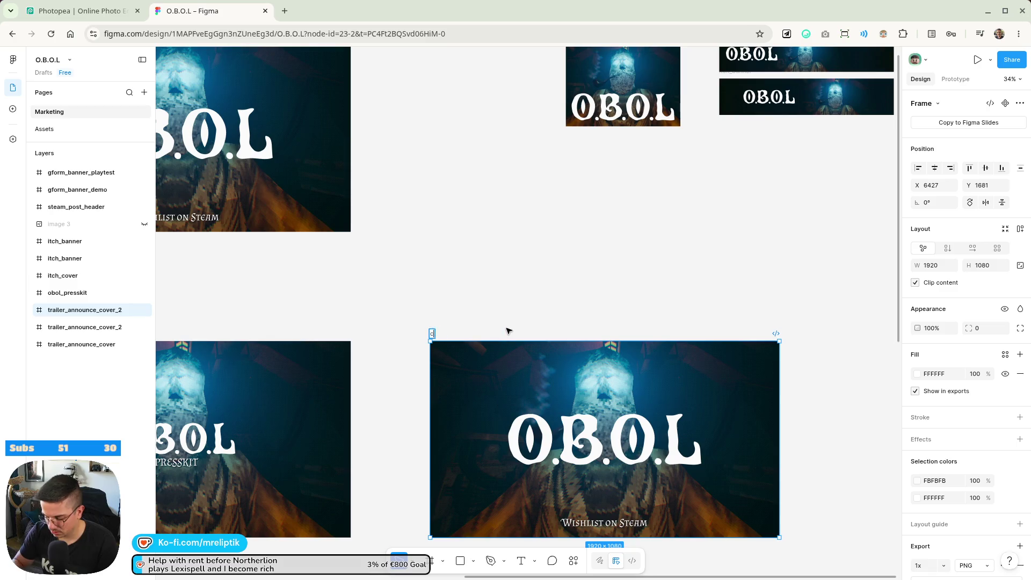
key(Return)
- In cover_hd, shrink the O.B.O.L title, move it lower, and delete the Wishlist on Steam text
scroll(349, 376, down, 2)
scroll(510, 408, up, 3)
click(601, 376)
scroll(601, 373, up, 2)
drag(600, 373, 560, 383)
scroll(430, 392, down, 2)
mouse_move(439, 406)
mouse_down()
mouse_move(465, 411)
mouse_move(465, 431)
mouse_up()
click(448, 512)
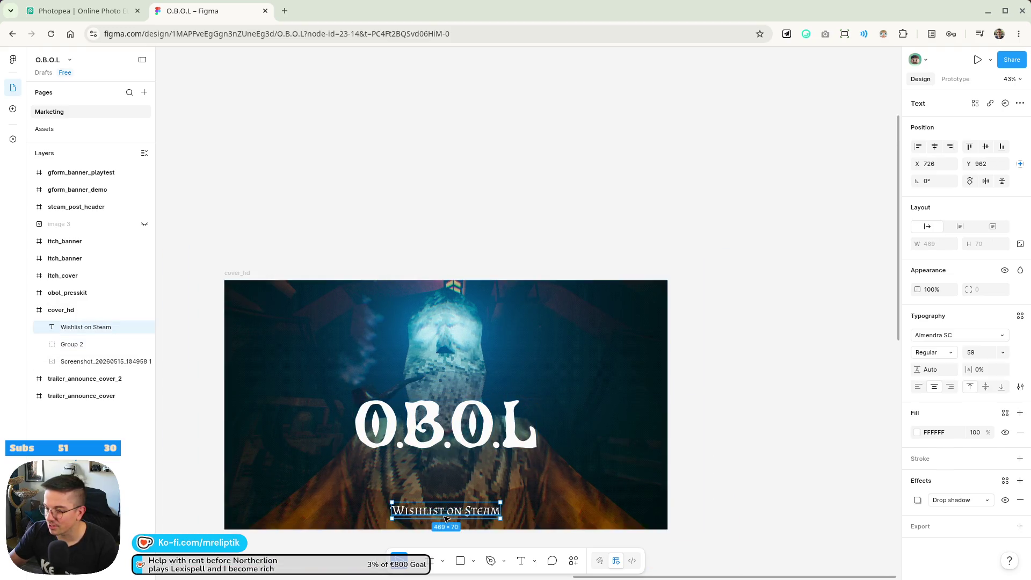
key(Delete)
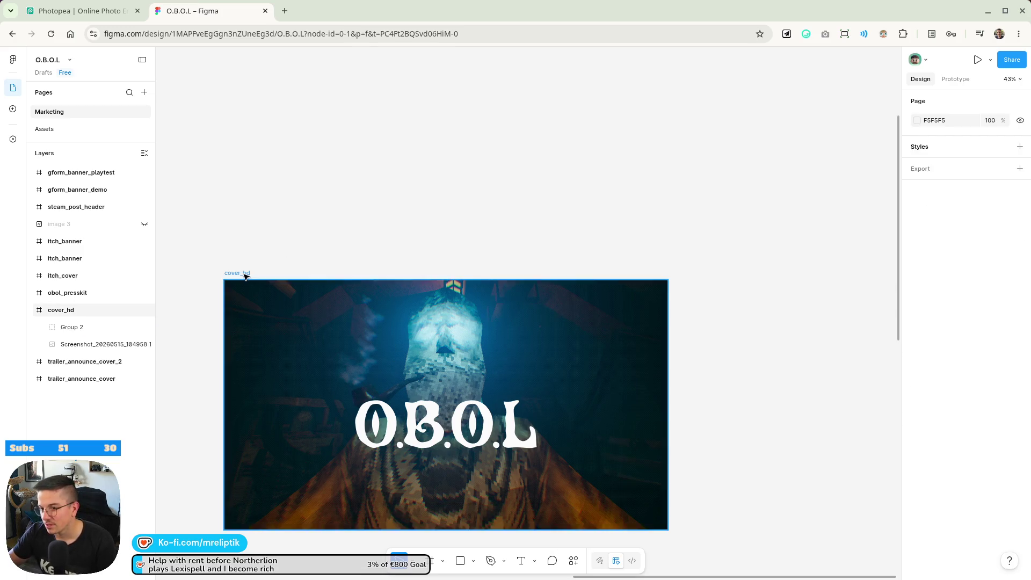
- Export the cover_hd frame as PNG and go back to Photopea
click(239, 273)
scroll(949, 520, down, 2)
click(952, 520)
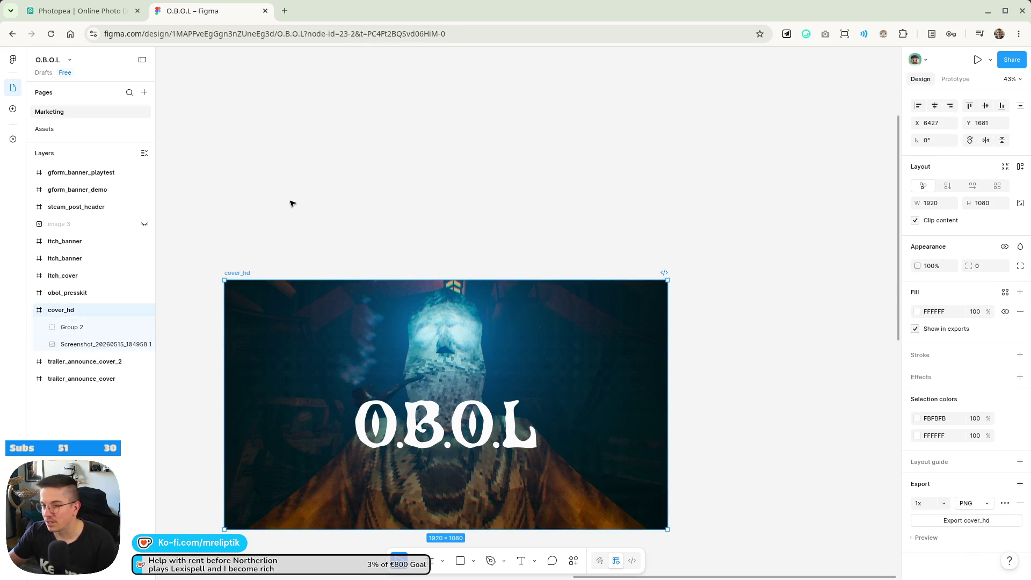
click(80, 10)
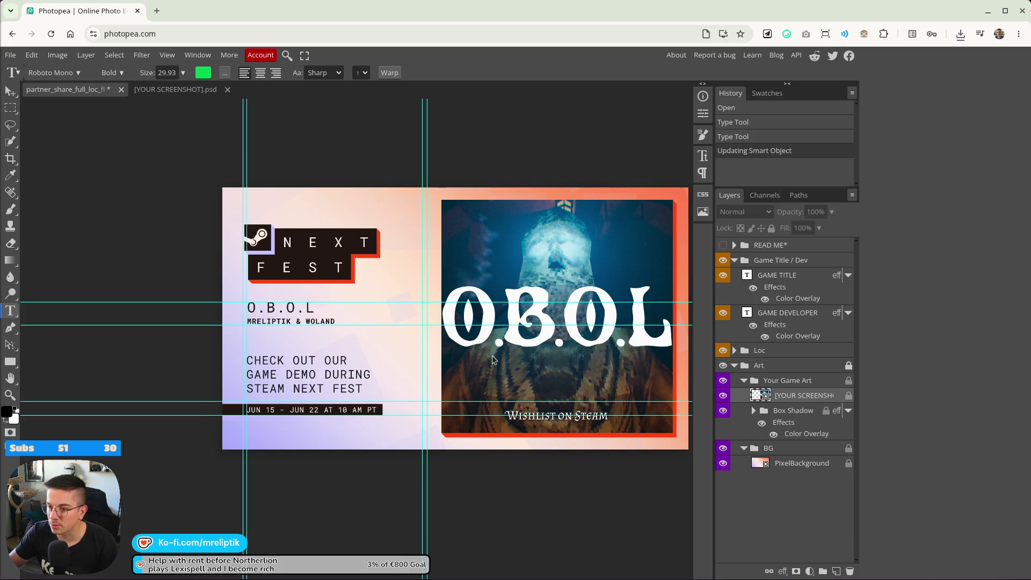
- In the [YOUR SCREENSHOT].psd document, place cover_hd and stretch it taller to fit
double_click(800, 396)
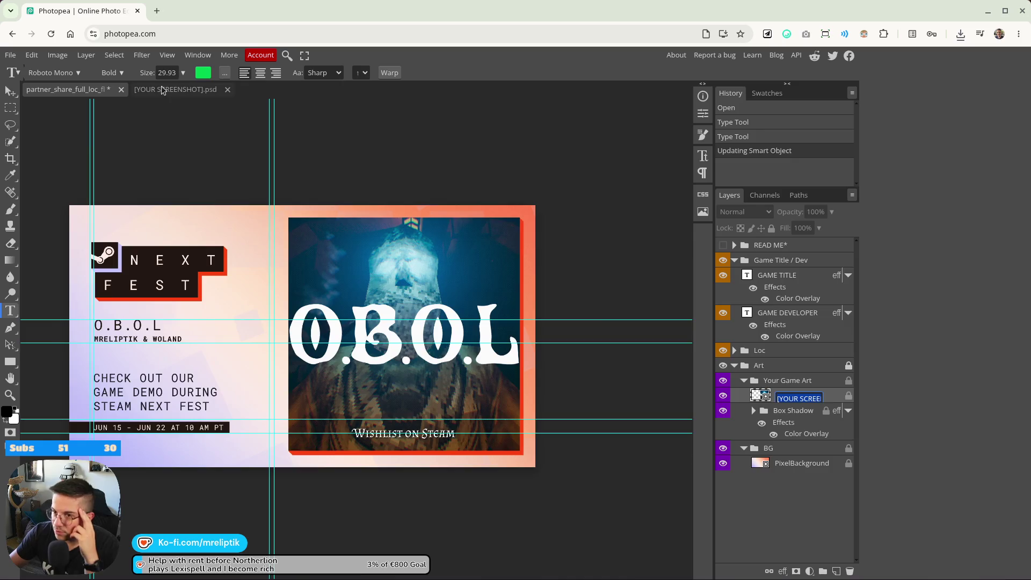
click(161, 90)
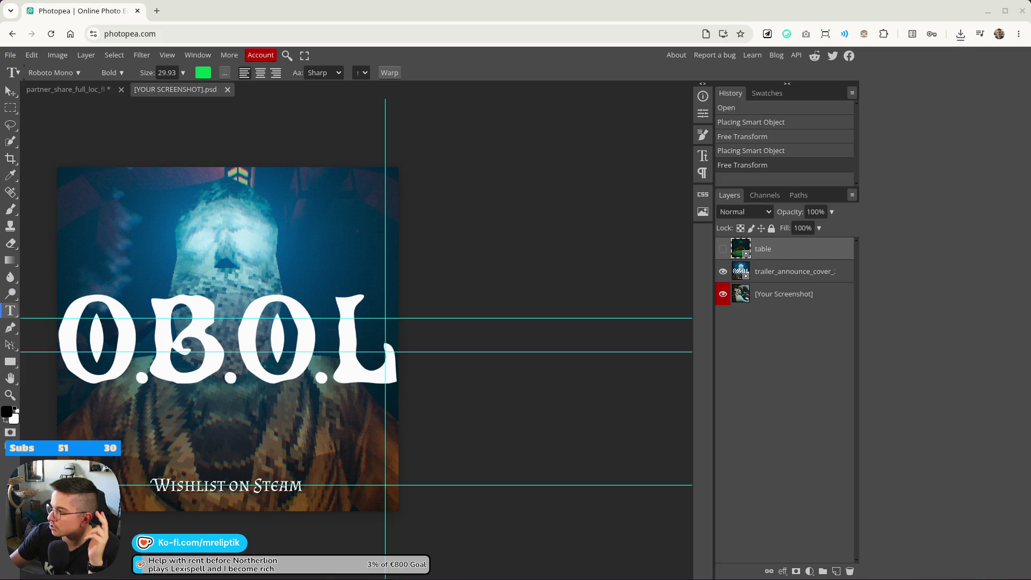
drag(146, 330, 149, 335)
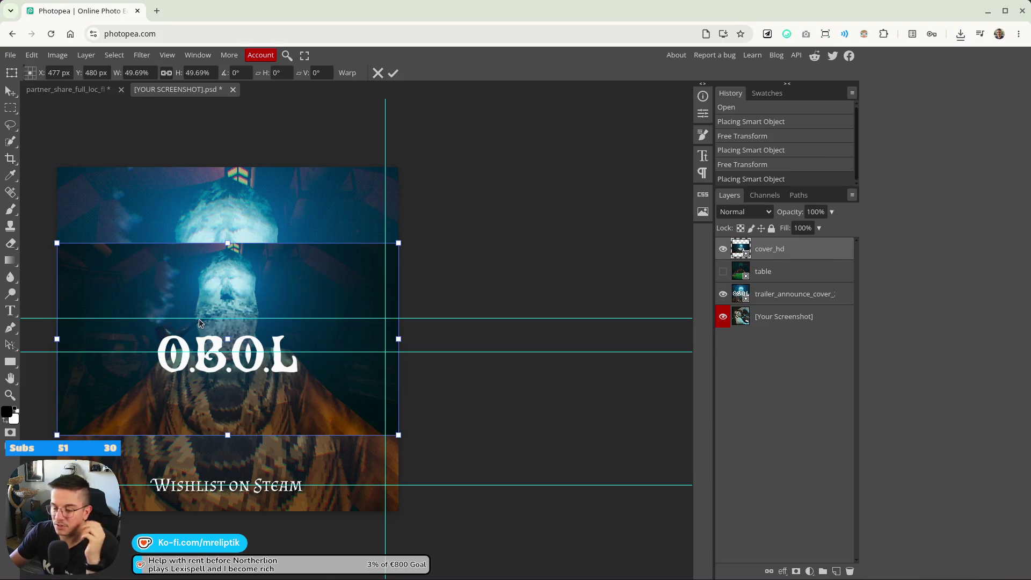
mouse_move(539, 220)
mouse_down()
mouse_move(540, 205)
mouse_move(624, 155)
mouse_up()
key(Return)
- Start a text layer on the canvas, then delete the empty text layer
key(t)
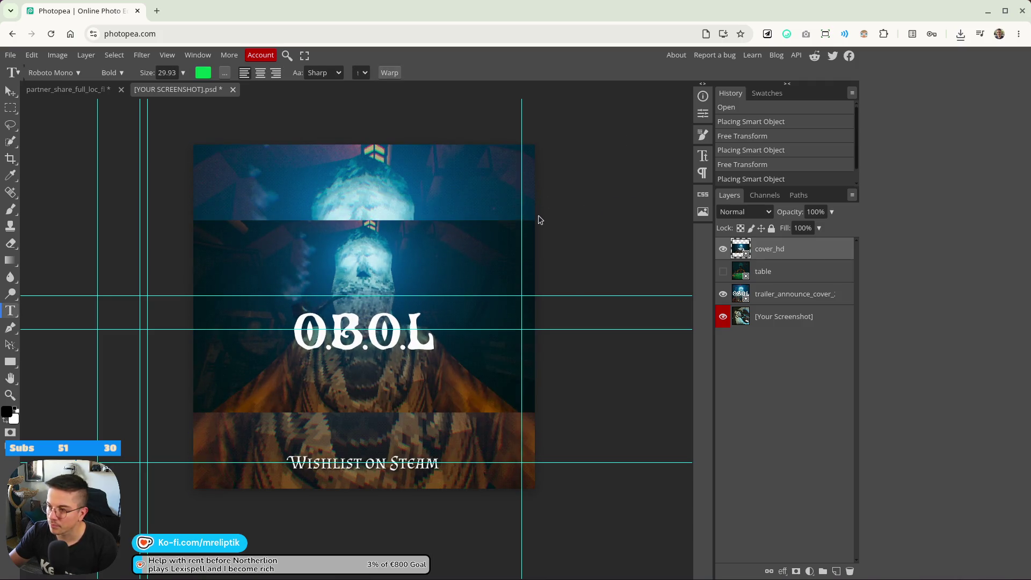
click(508, 240)
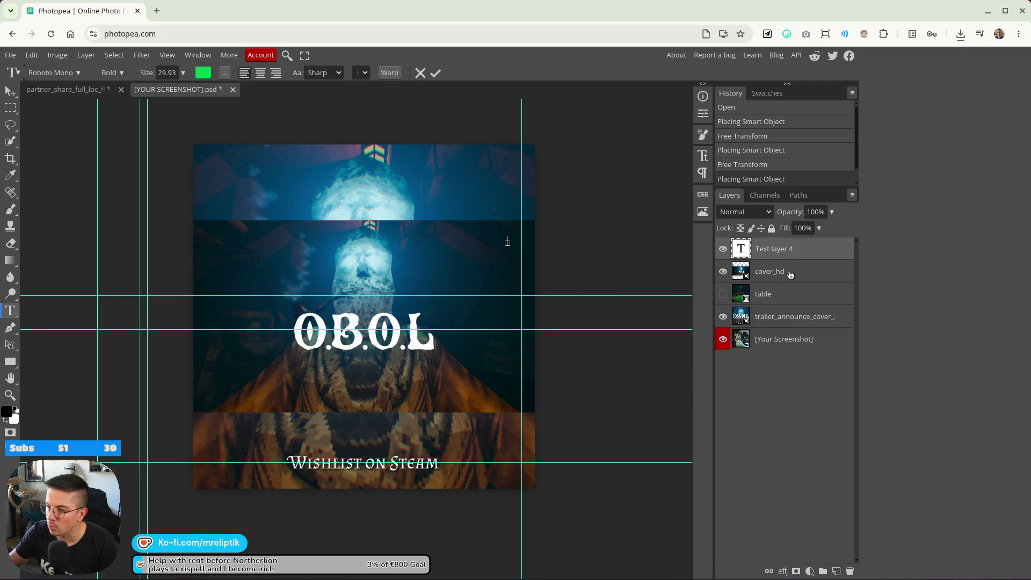
click(785, 253)
key(Delete)
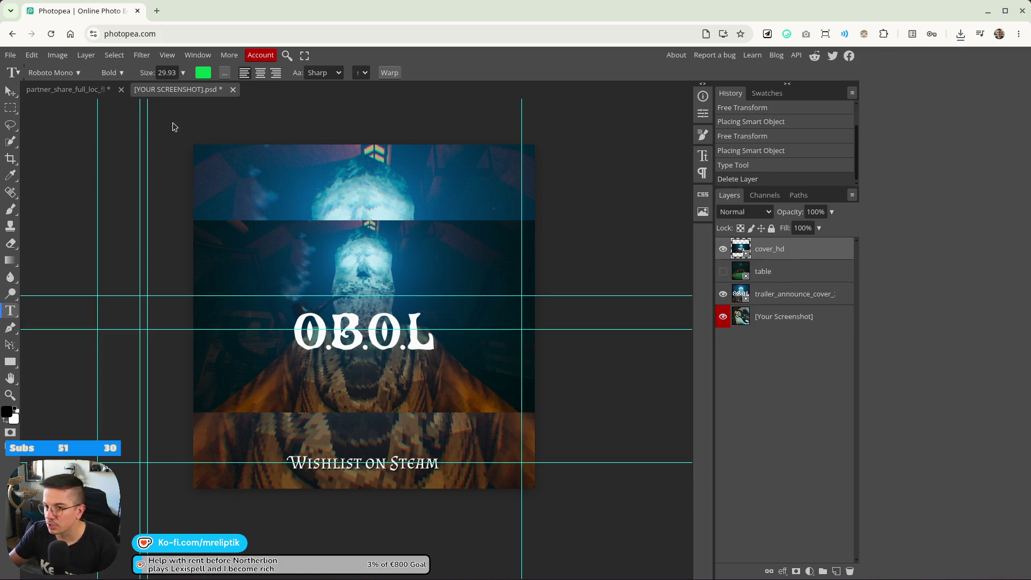
click(10, 92)
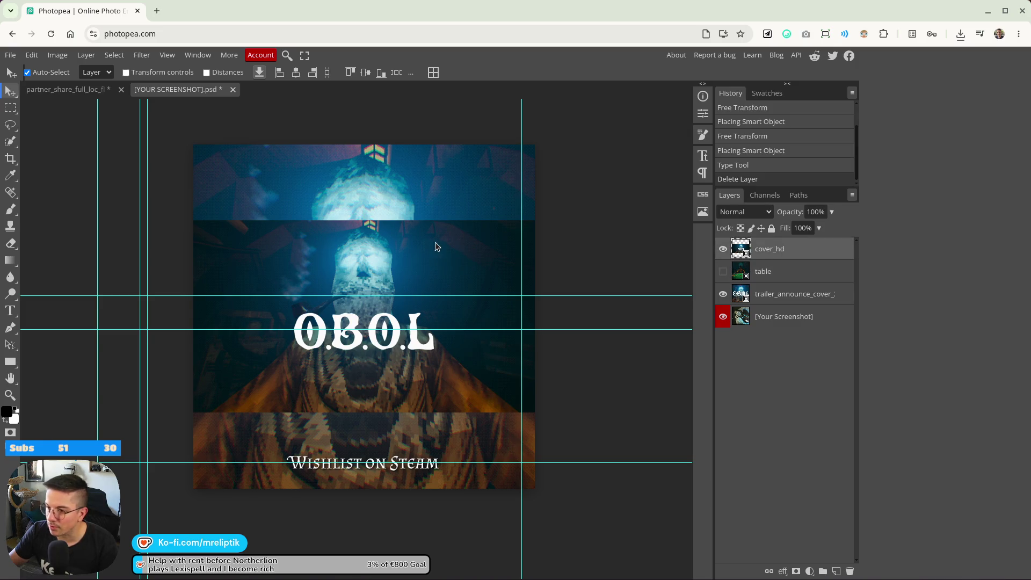
- Check the layers under the canvas, cancel an accidental crop, and delete the cover_hd layer
key(ctrl+t)
key(ctrl+w)
right_click(362, 244)
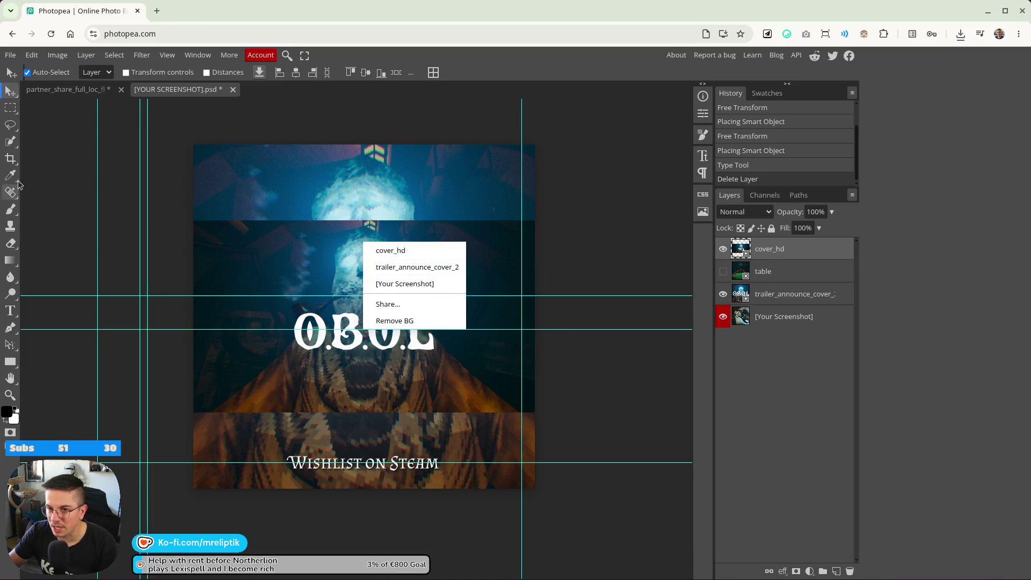
click(11, 161)
click(10, 161)
key(v)
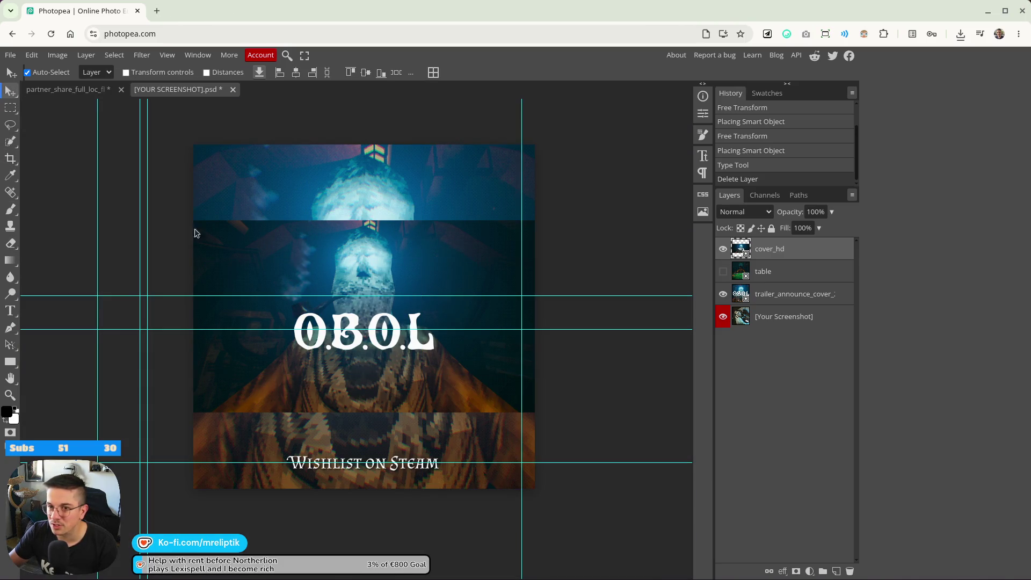
key(Delete)
- Drop cover_hd.png in again, scale it up much larger, then delete the oversized layer
drag(1030, 258, 341, 276)
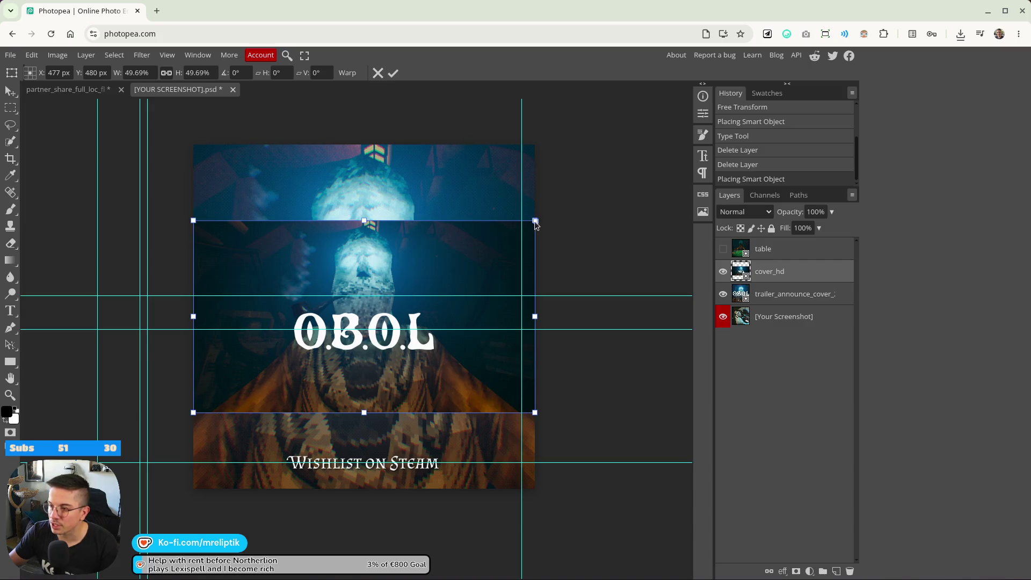
mouse_move(190, 220)
mouse_down()
mouse_move(145, 166)
mouse_move(235, 258)
mouse_up()
drag(319, 255, 317, 252)
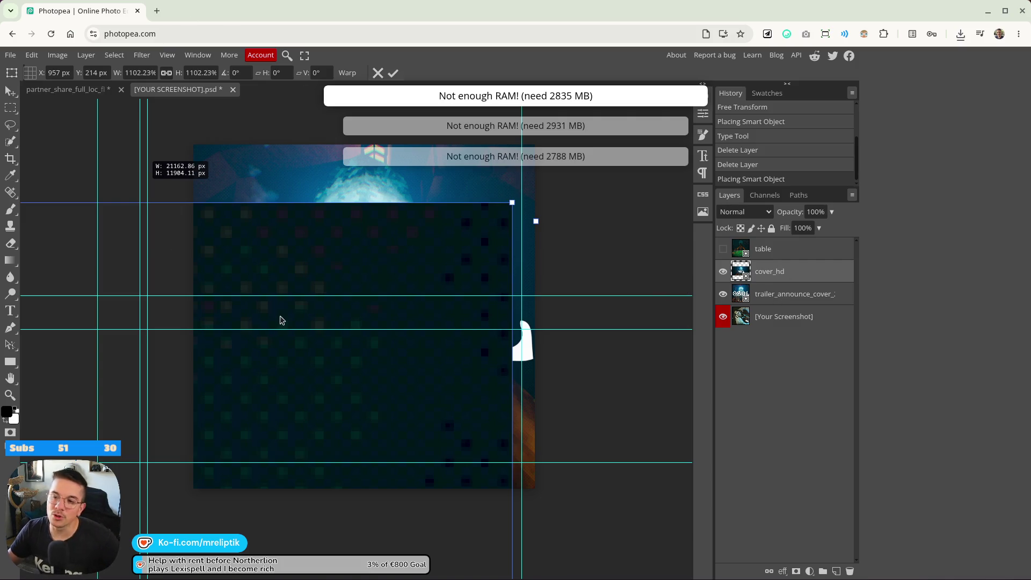
key(Delete)
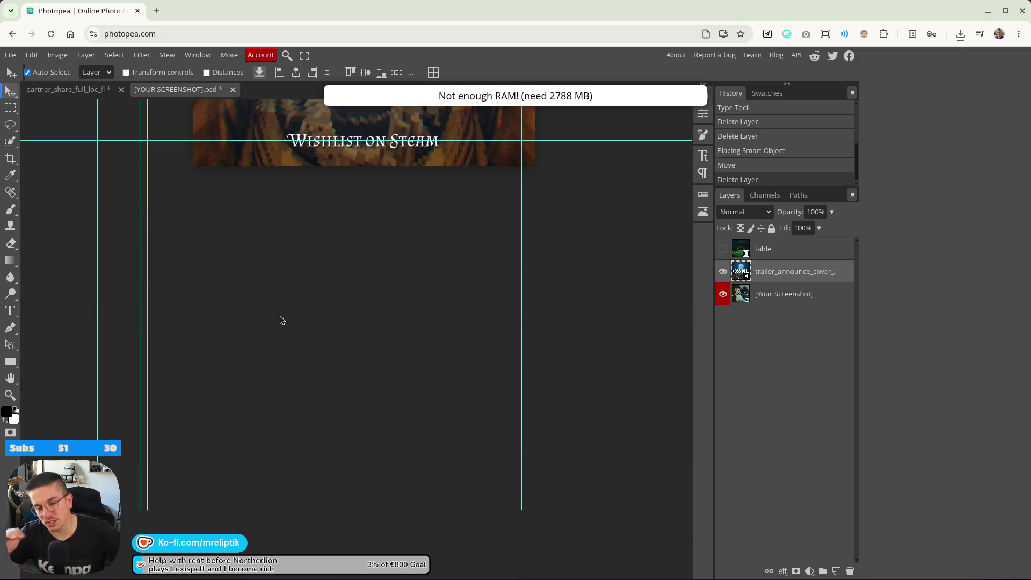
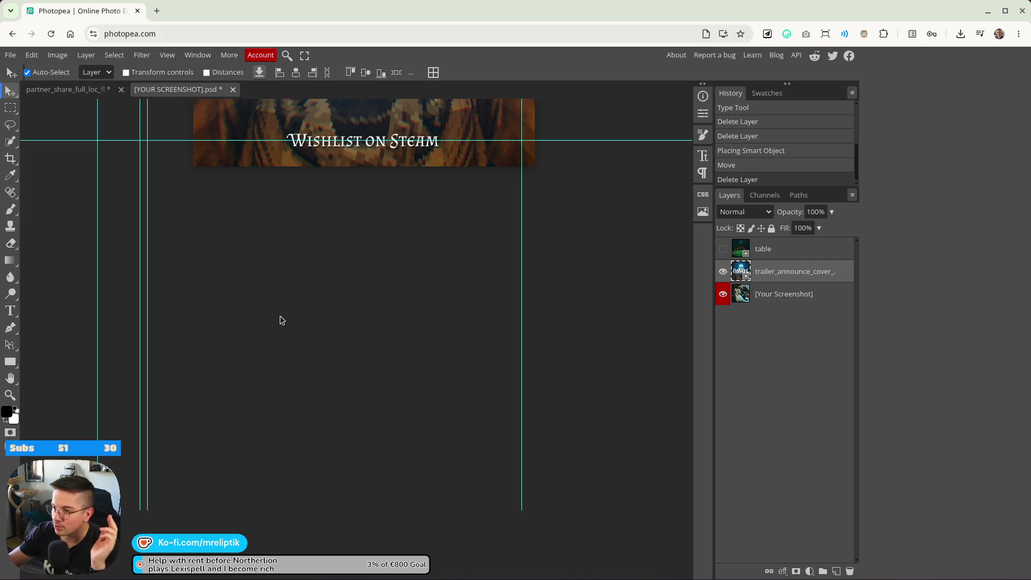
- Place the cover_hd image as a smart object over the screenshot art
scroll(392, 313, up, 6)
scroll(511, 329, down, 2)
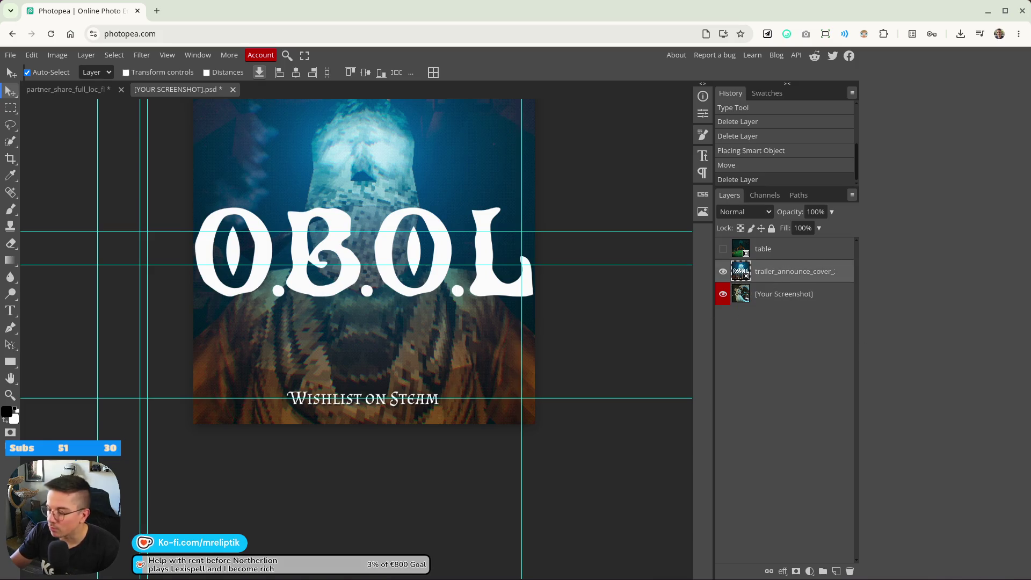
drag(698, 333, 369, 331)
scroll(370, 330, up, 2)
scroll(426, 324, down, 2)
- Scale cover_hd to about 89% to fill the square frame, nudging it slightly left
mouse_move(535, 155)
mouse_down()
mouse_move(722, 50)
mouse_move(671, 79)
mouse_up()
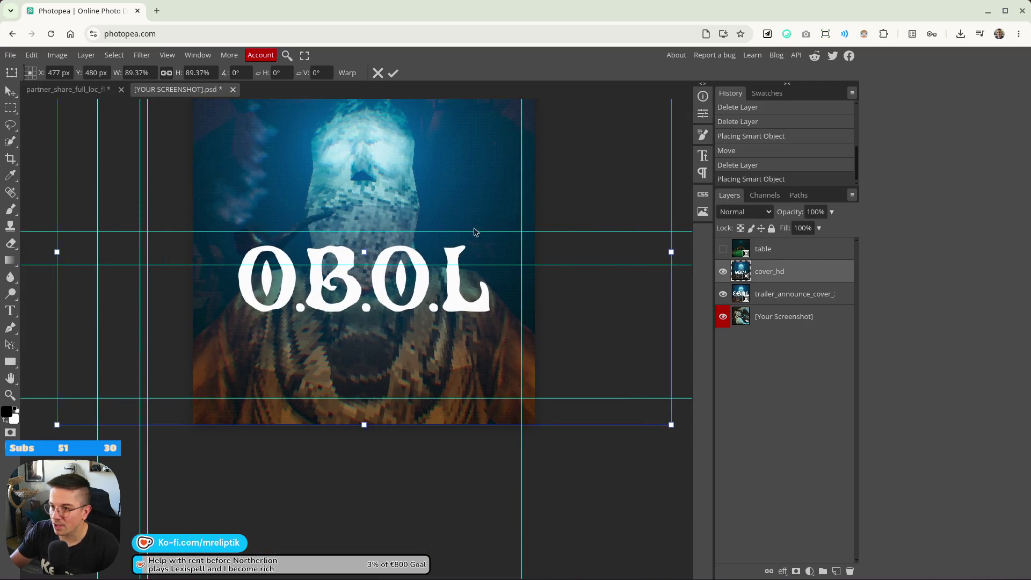
scroll(288, 263, up, 3)
scroll(287, 263, down, 1)
drag(603, 214, 608, 217)
drag(429, 309, 426, 309)
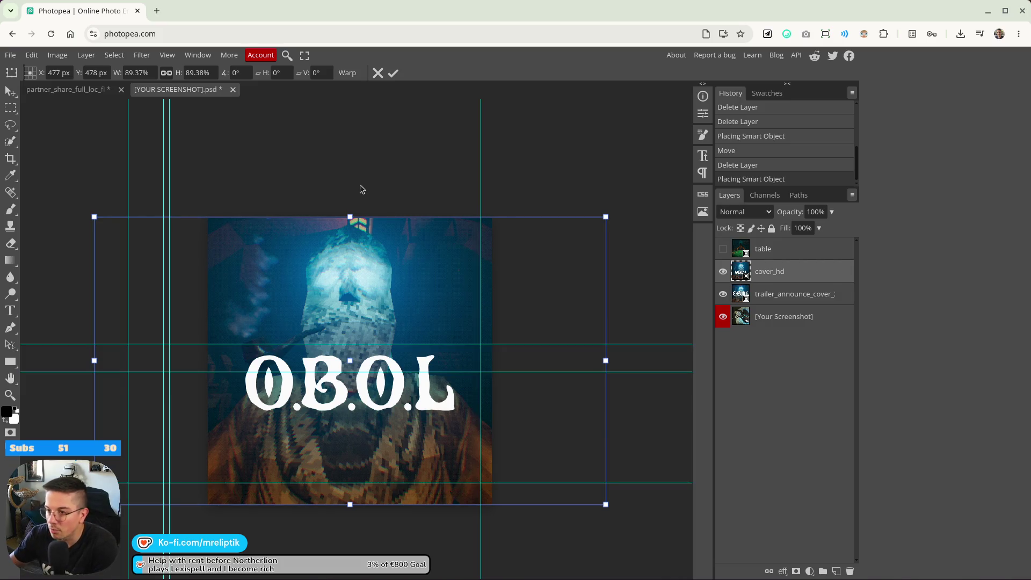
- Commit the cover transform and save the partner share document
click(16, 93)
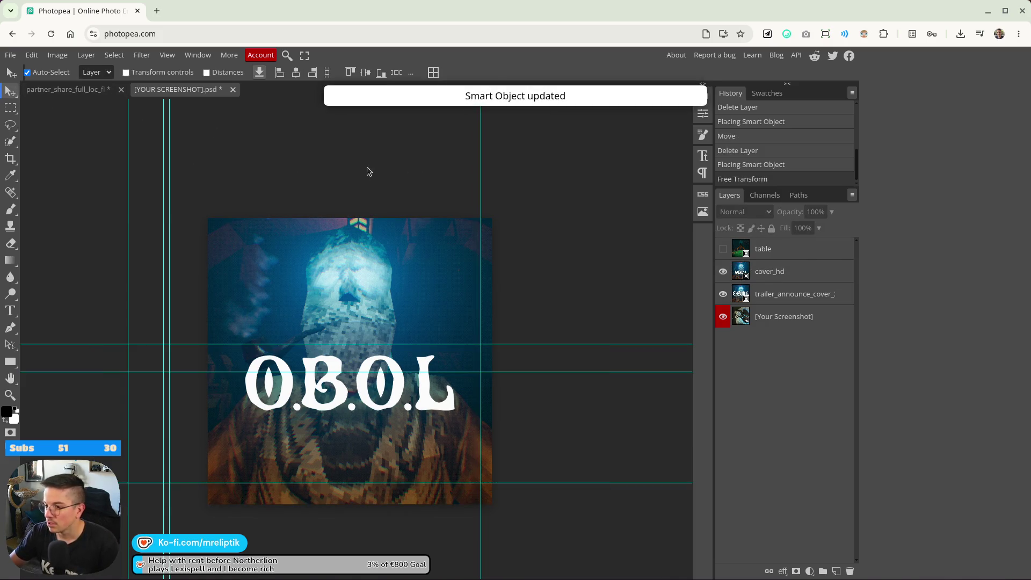
click(84, 93)
key(ctrl+s)
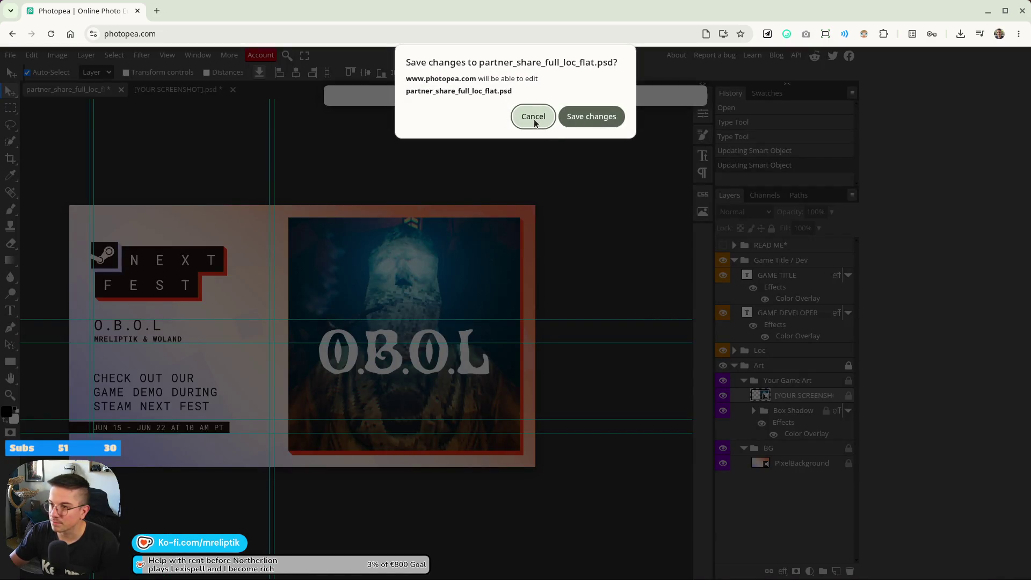
click(534, 119)
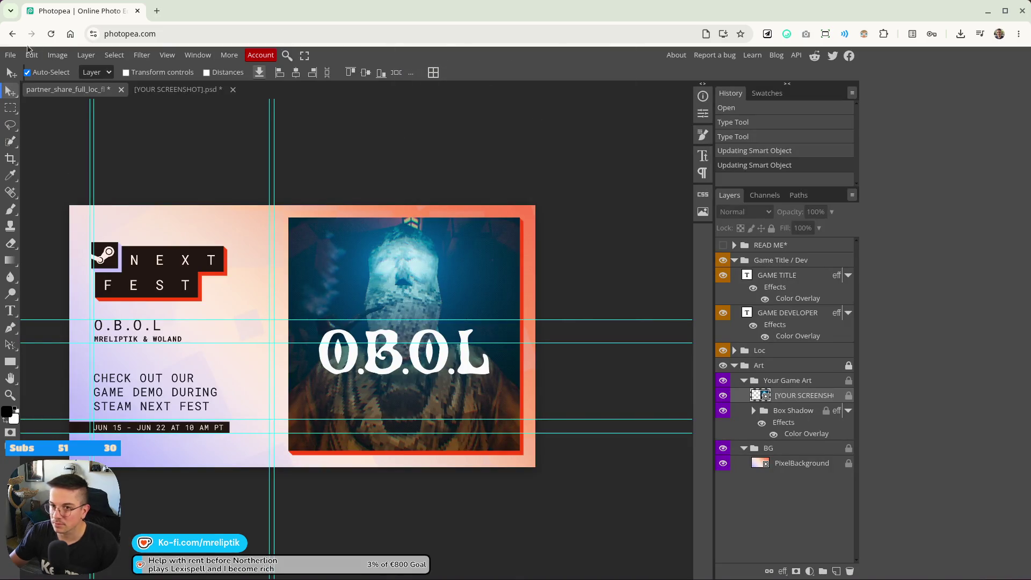
- Export the partner share image as a 1920×1080 PNG
click(31, 56)
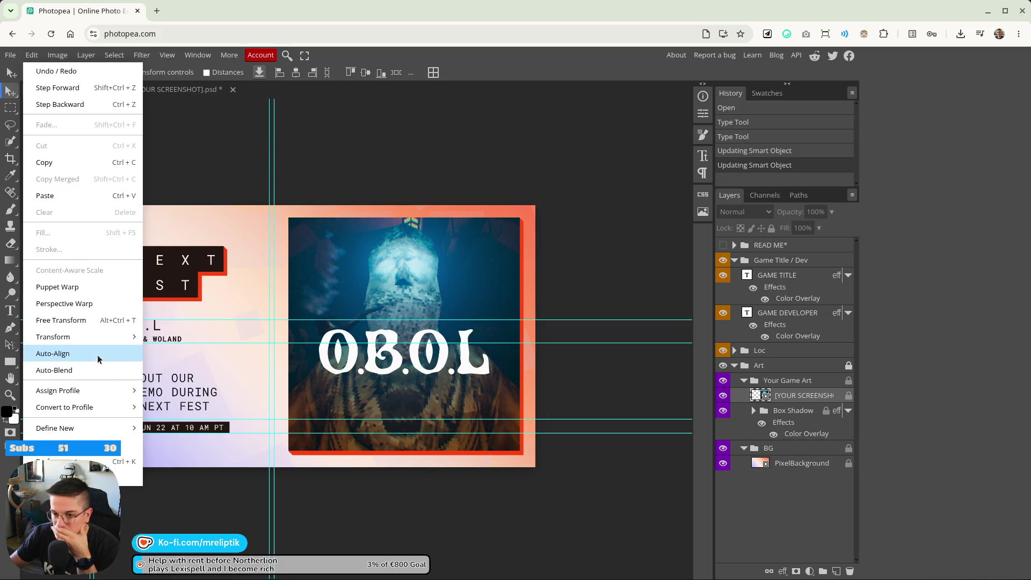
mouse_move(85, 332)
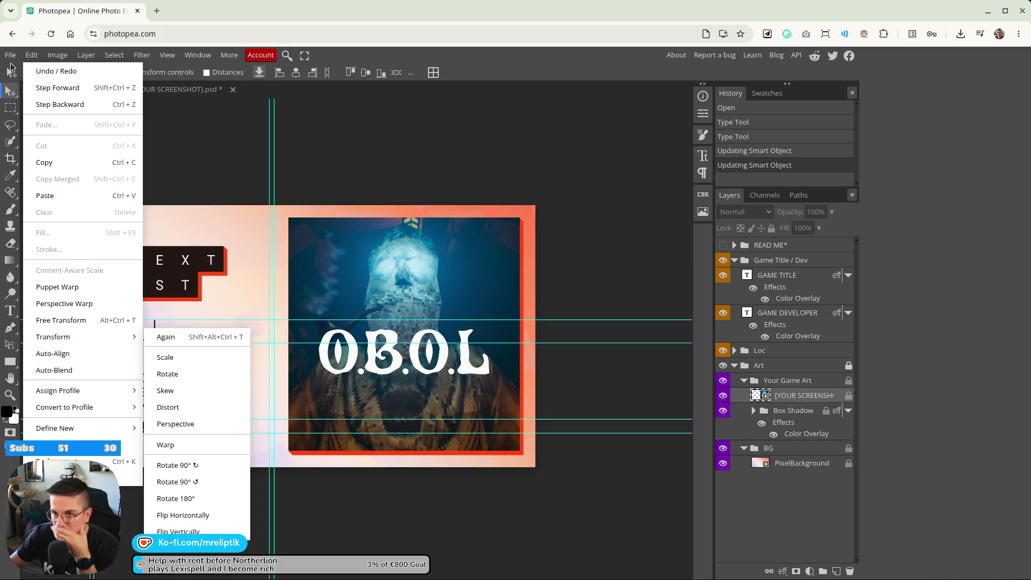
mouse_move(10, 58)
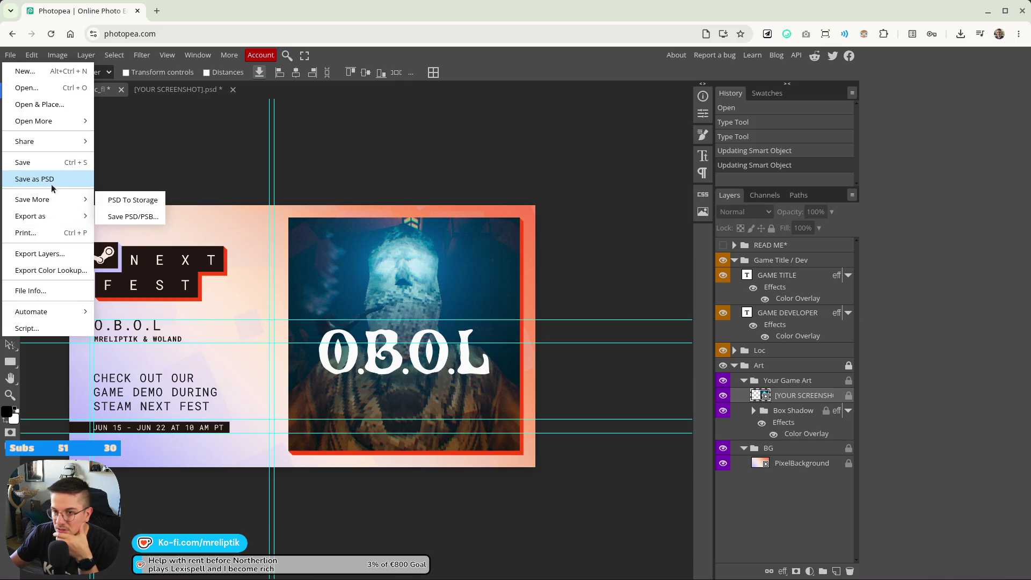
mouse_move(53, 218)
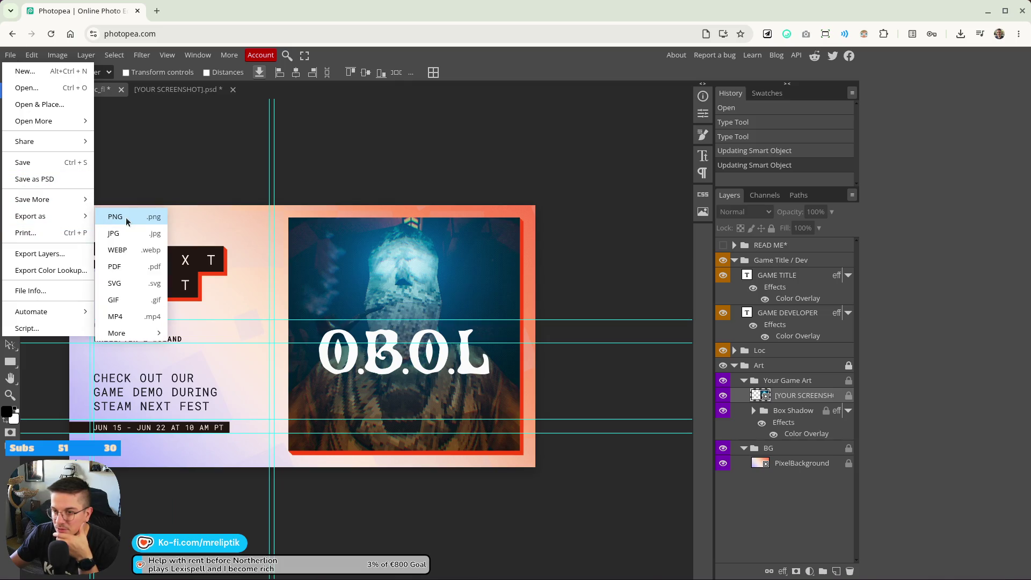
key(Return)
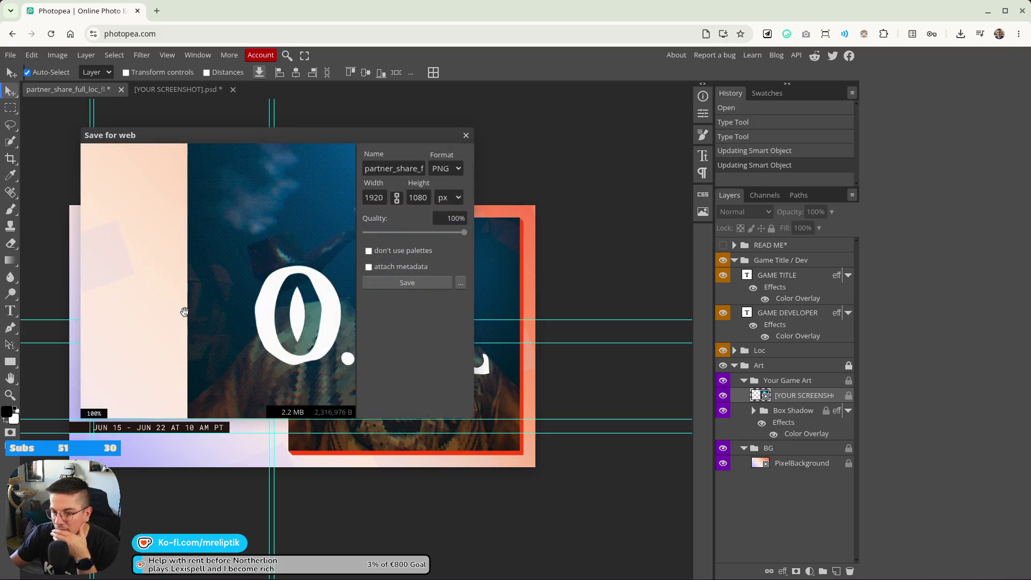
click(407, 285)
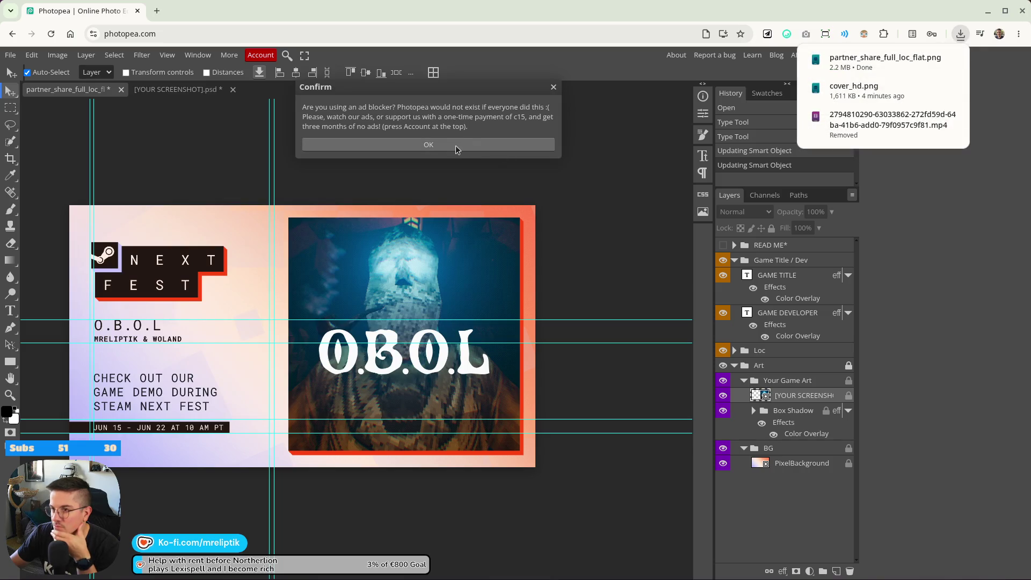
click(456, 147)
- Save the partner share document as a PSD
click(10, 55)
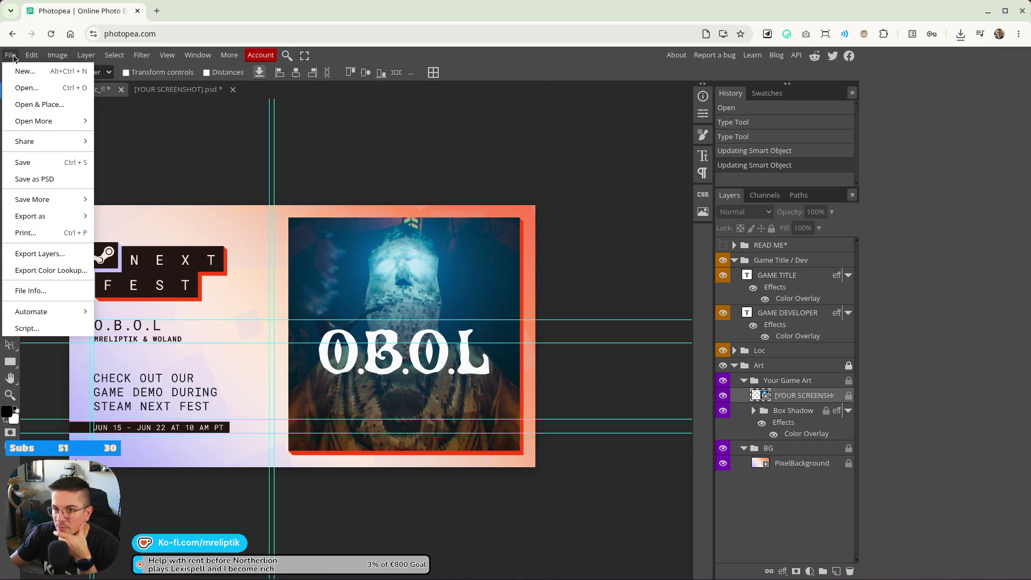
click(52, 162)
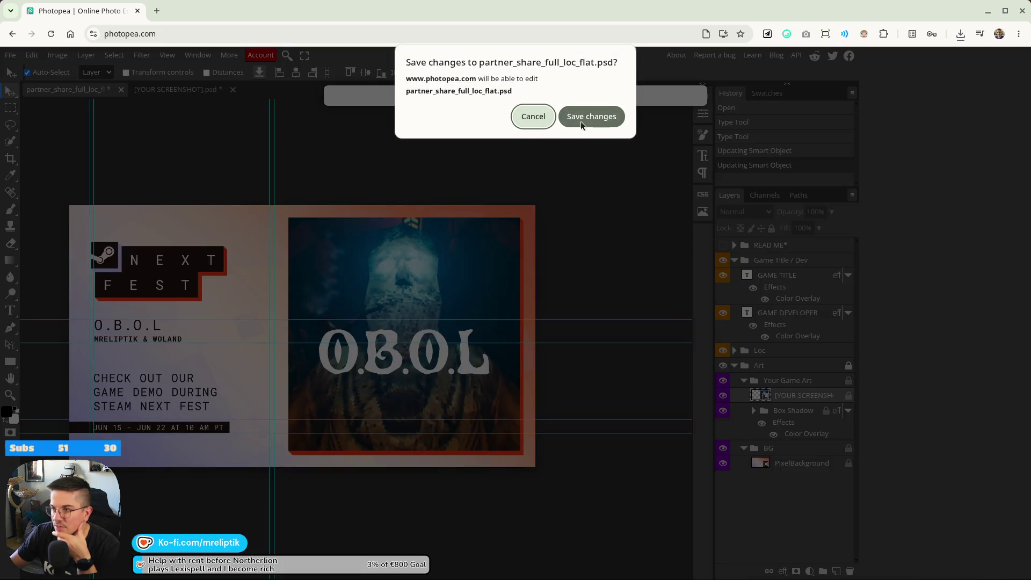
click(588, 116)
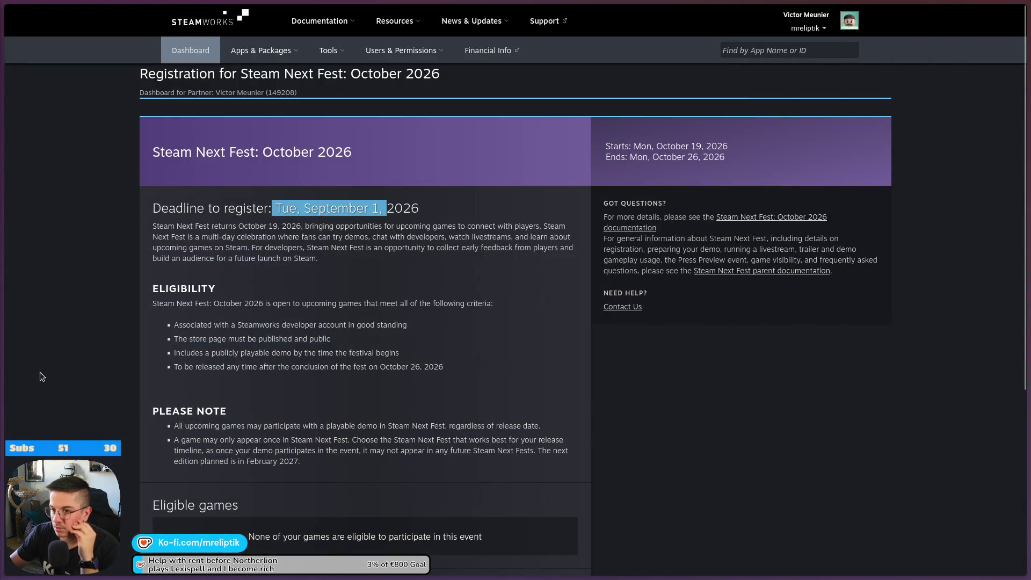
- Close both Registration for Steam Next Fest tabs in the sidebar
click(86, 230)
mouse_move(2, 226)
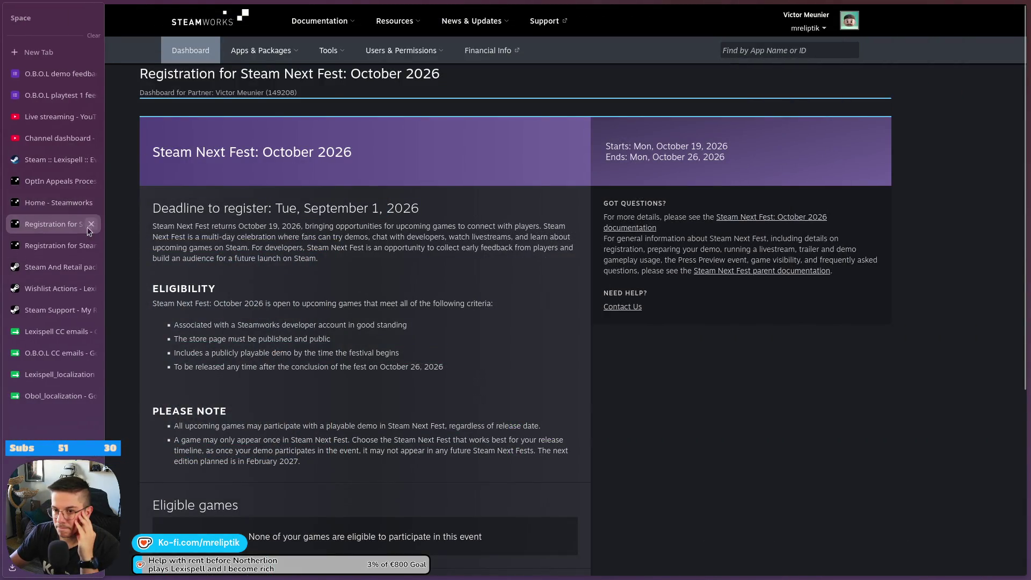
click(91, 224)
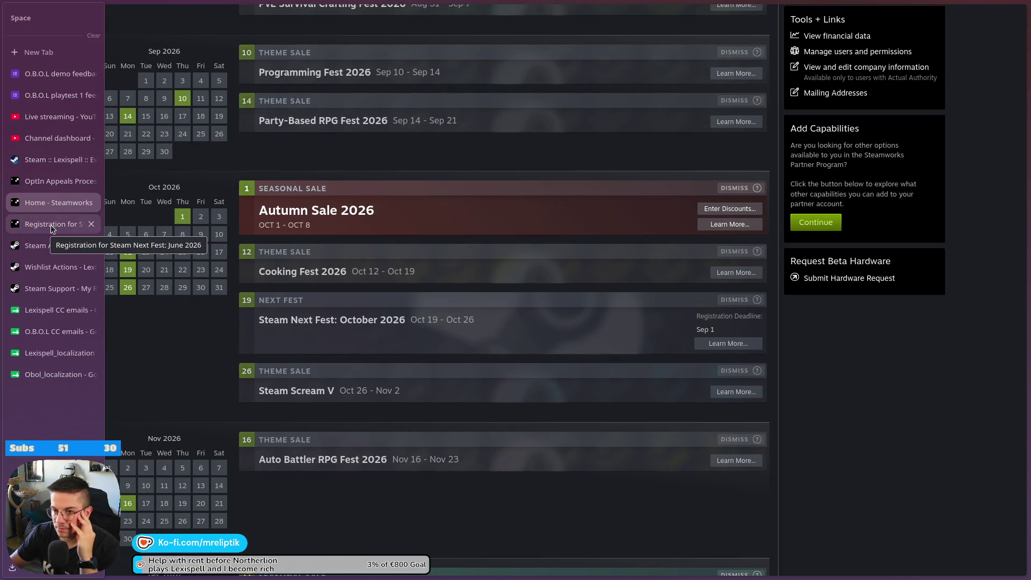
click(52, 224)
click(90, 224)
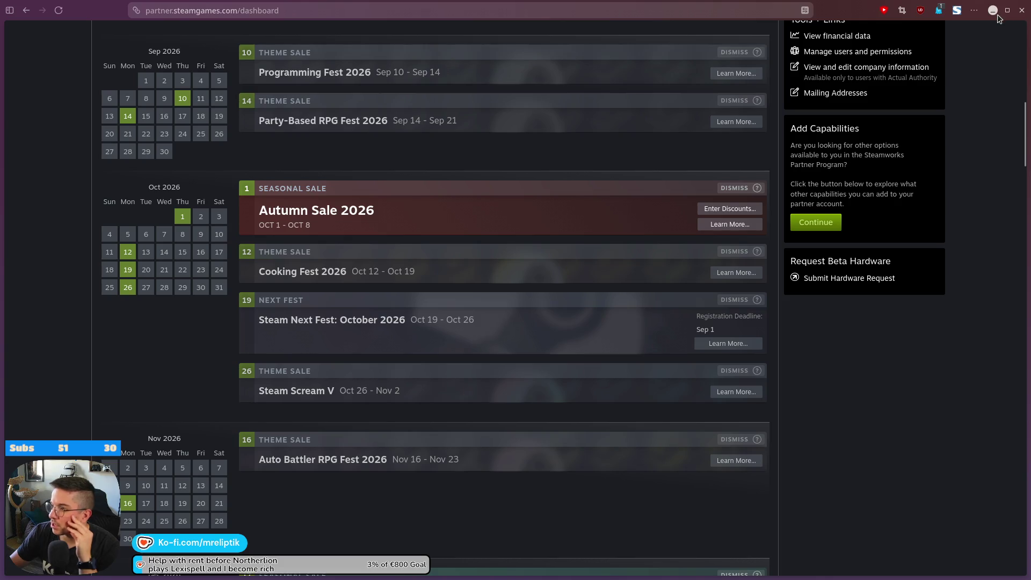
- Minimize the browser window to reveal the desktop
click(993, 10)
click(176, 575)
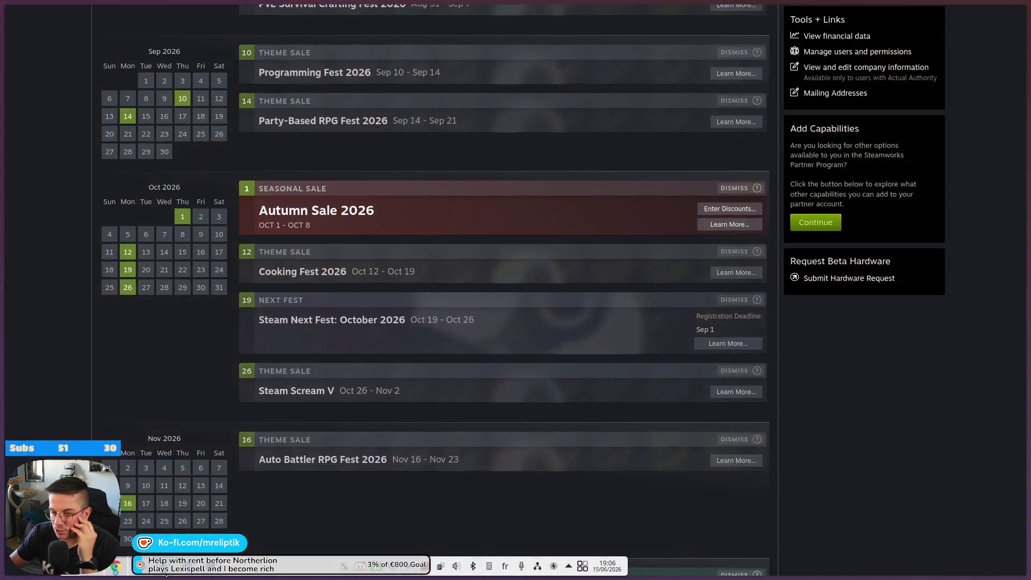
click(166, 573)
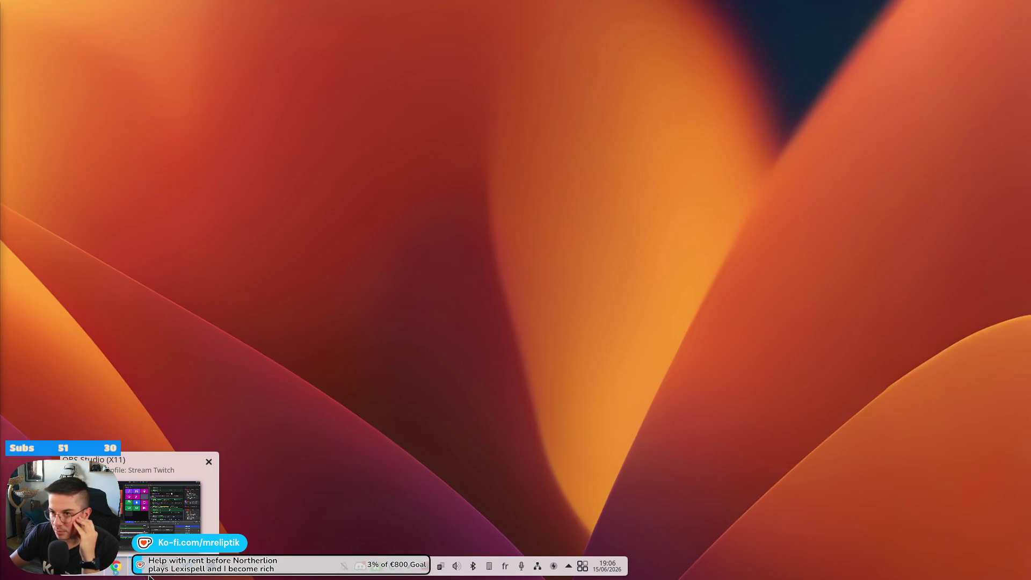
- Open a new browser window and go to the Buffer - Publish bookmark
click(177, 574)
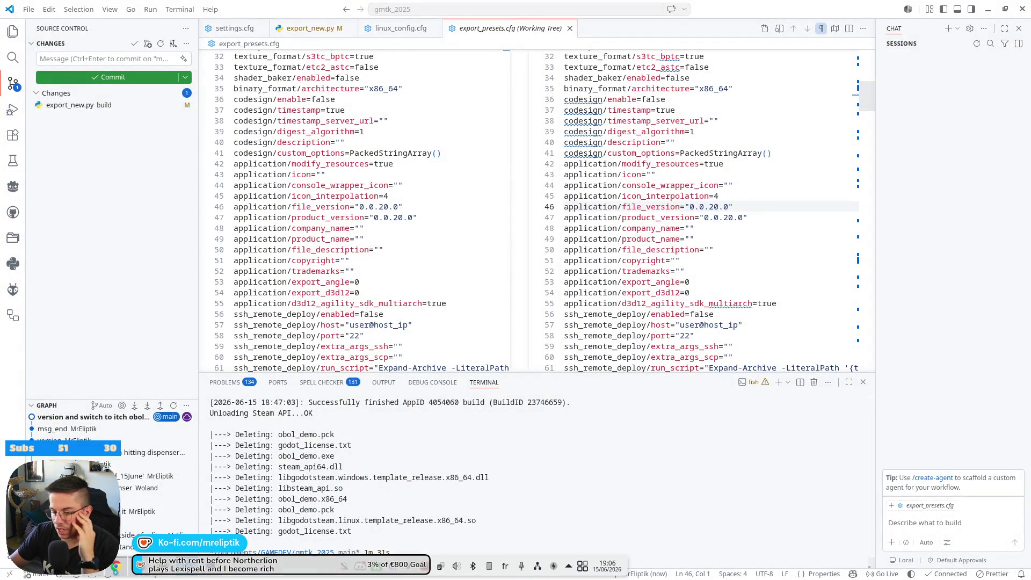
key(super+d)
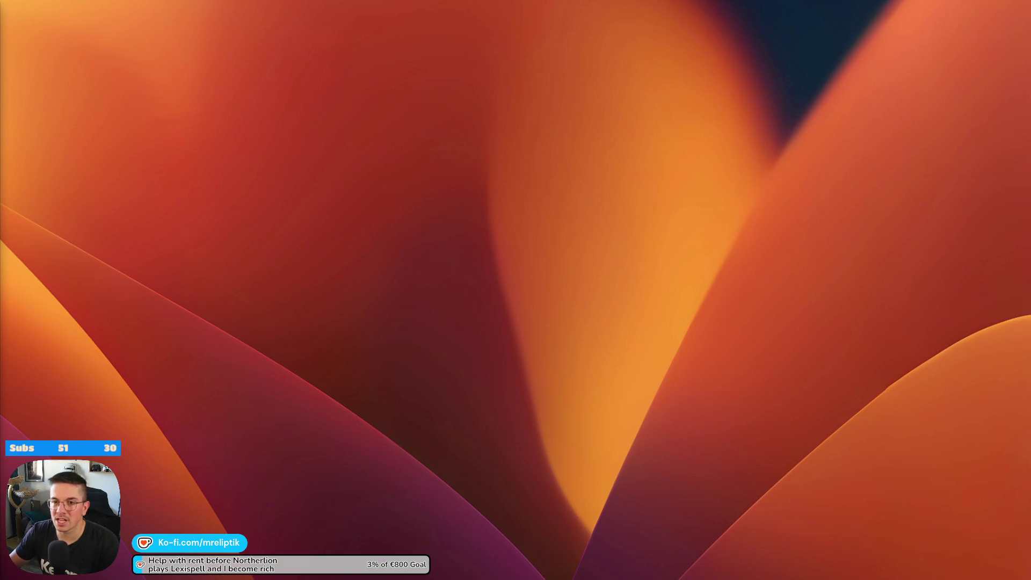
key(super+d)
click(386, 53)
mouse_move(446, 53)
click(468, 231)
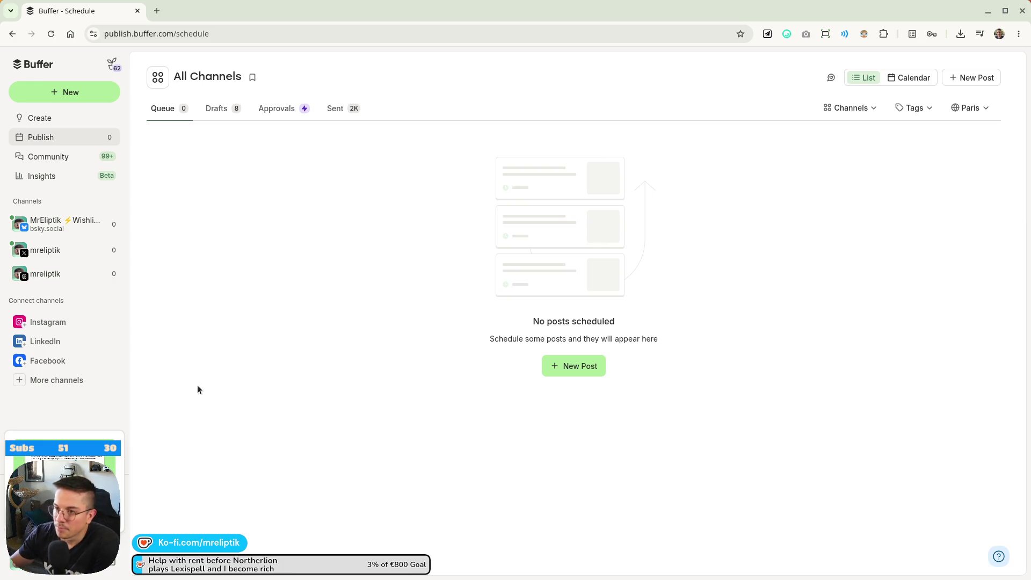
- Create a new Buffer post and attach the exported Next Fest share PNG
click(576, 367)
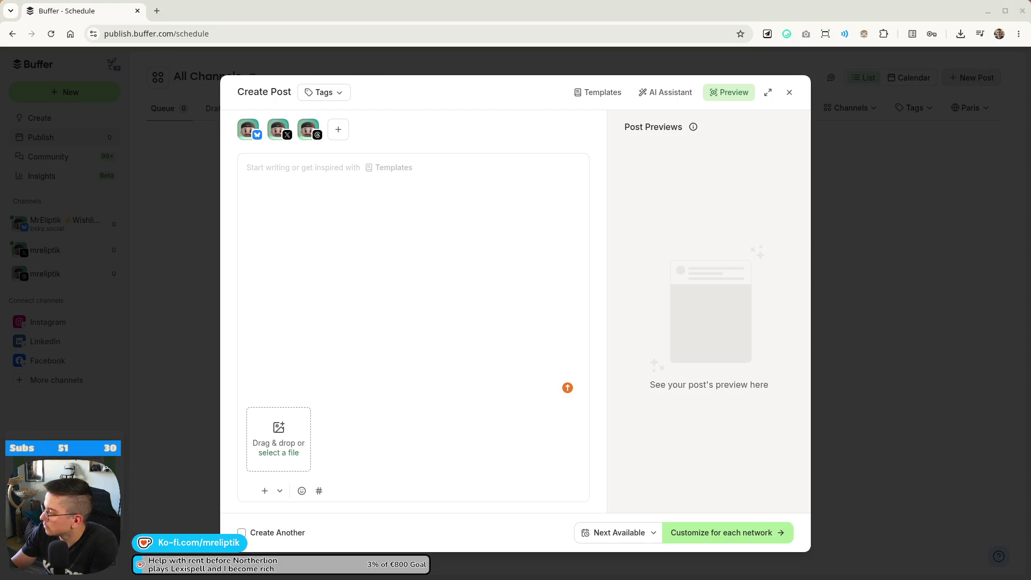
drag(409, 200, 279, 446)
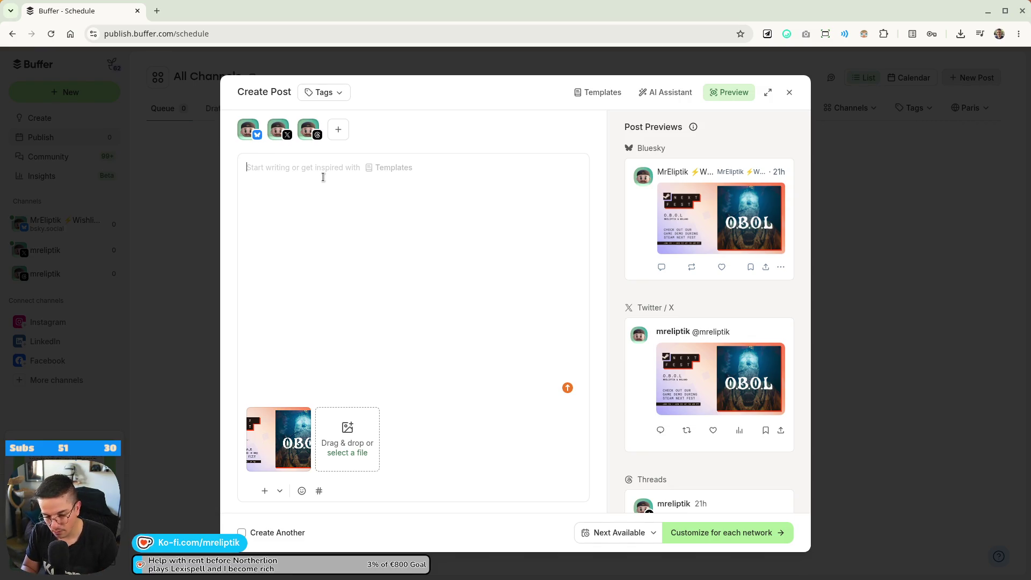
- Type the caption 'The O.B.O.L demo is out on Steam and Itch', fixing an early typo
text(O)
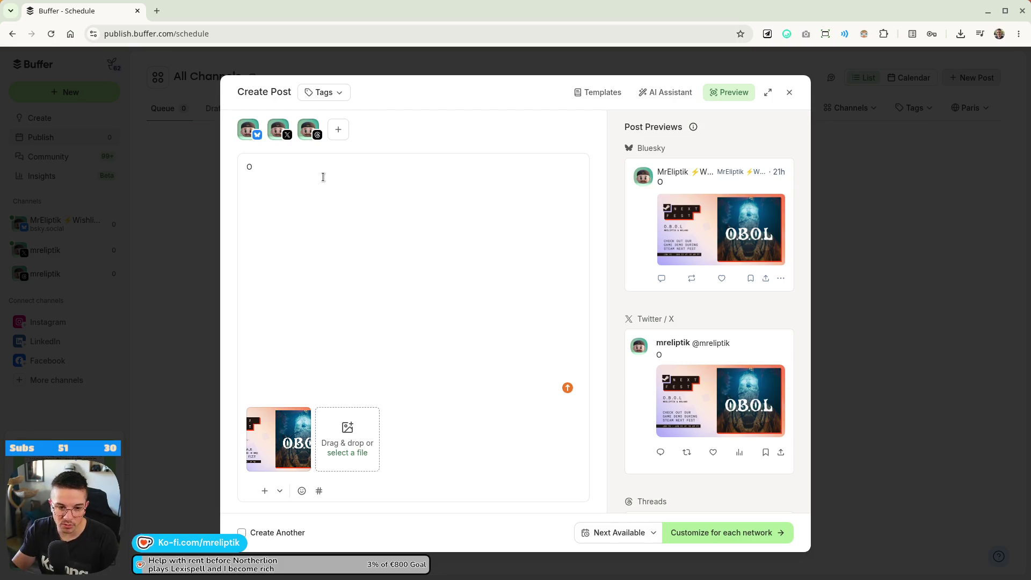
text(.B)
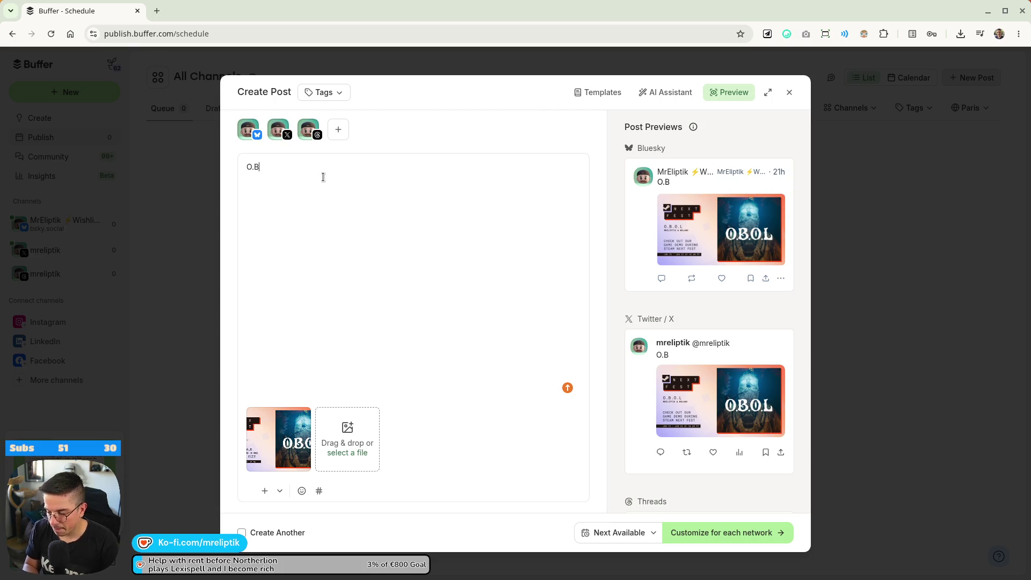
key(BackSpace)
key(BackSpace)
key(BackSpace)
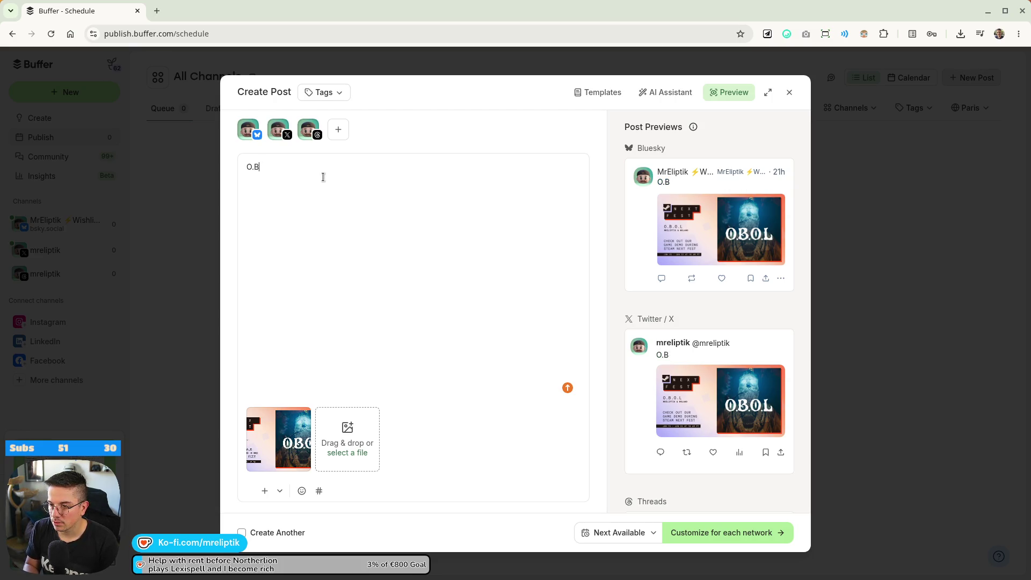
key(BackSpace)
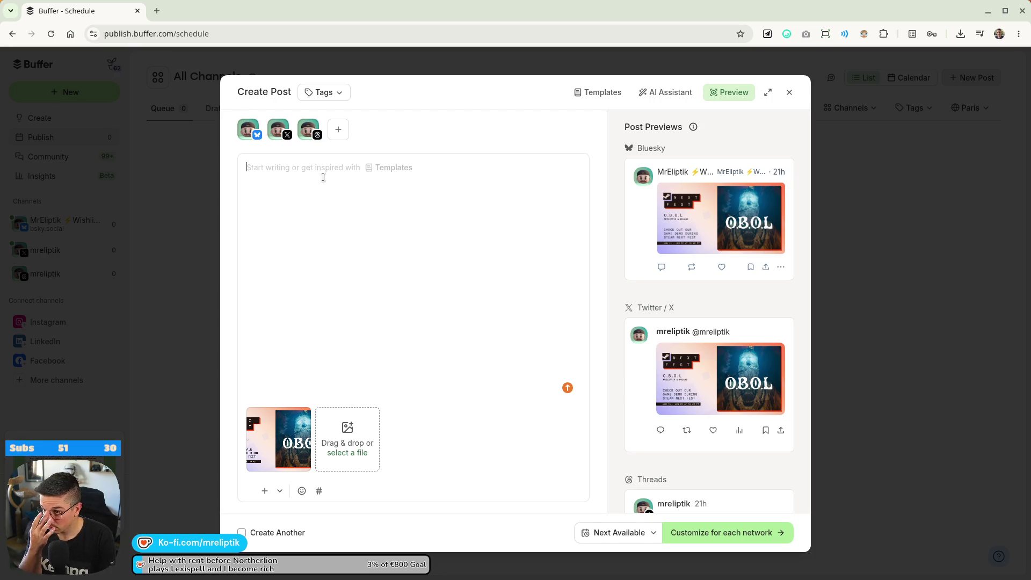
text(The)
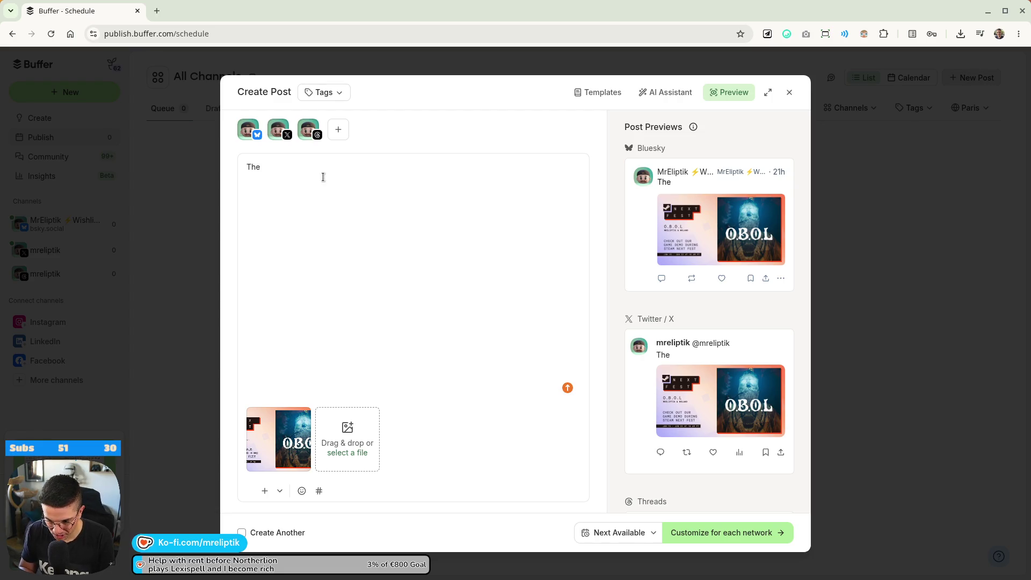
text(O.B.O.L)
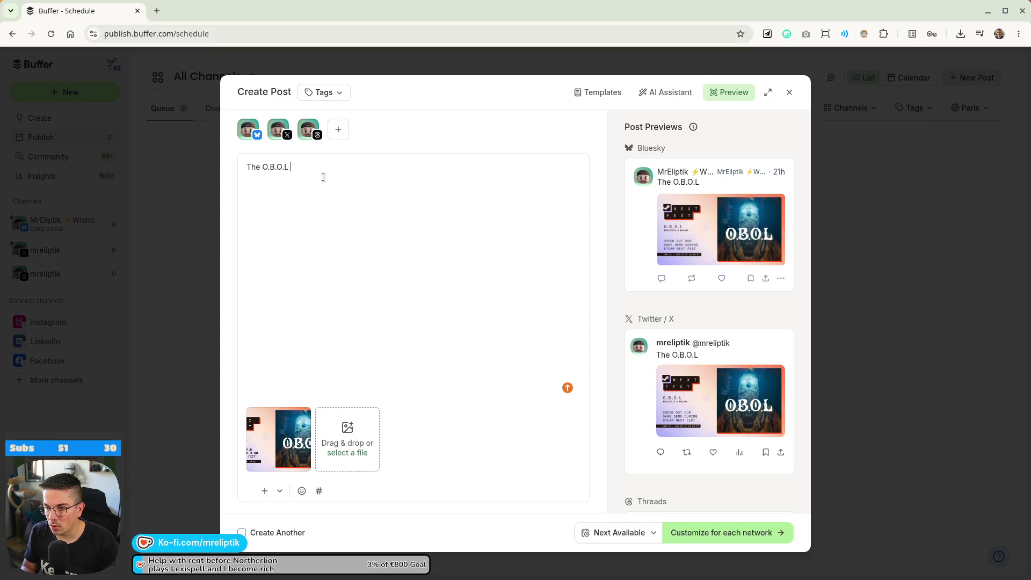
text(demo is out on Ste)
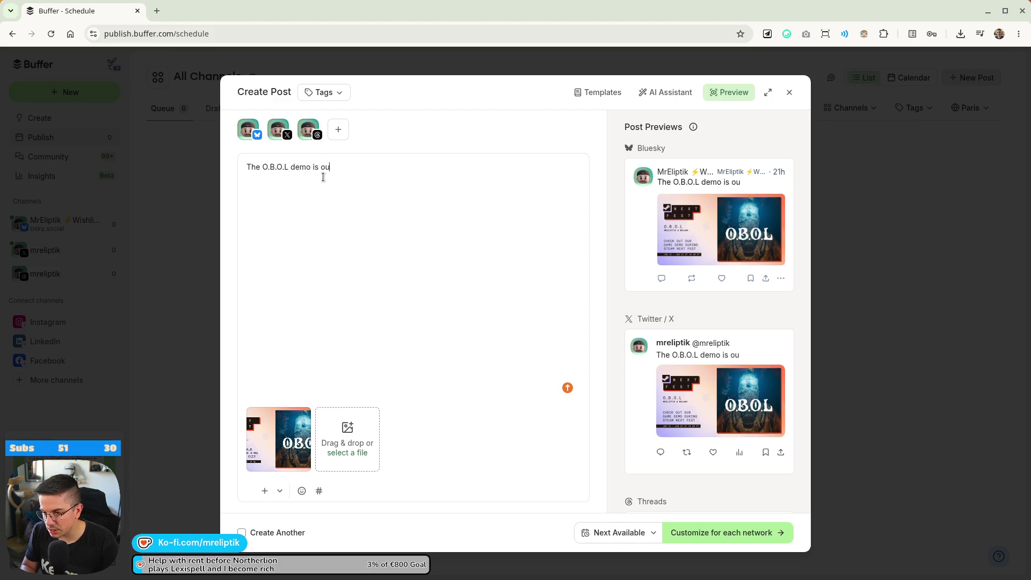
text(am and Itch!)
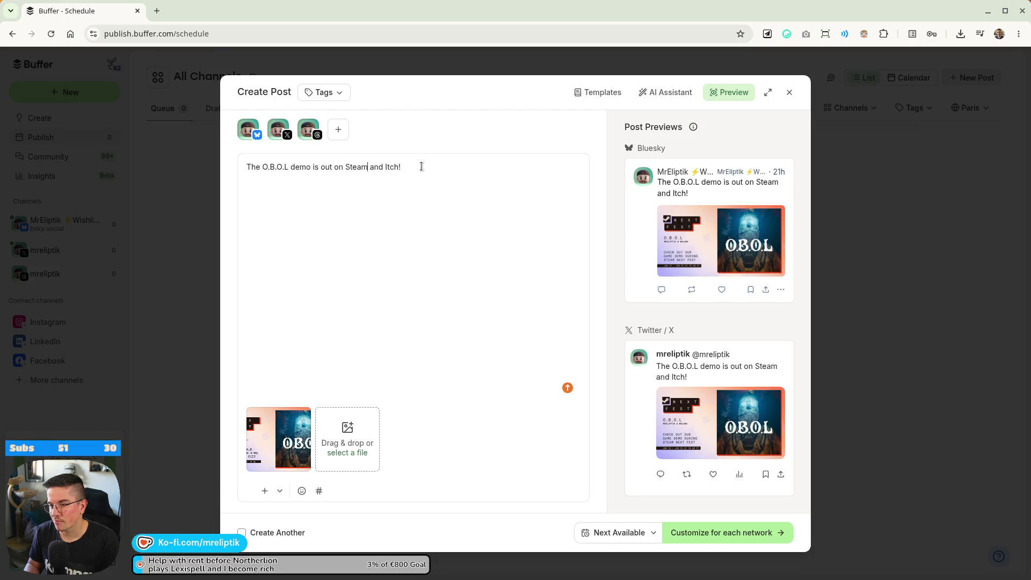
- Rewrite the first line to end with 'on Itch for the Next Fest'
key(Return)
key(Return)
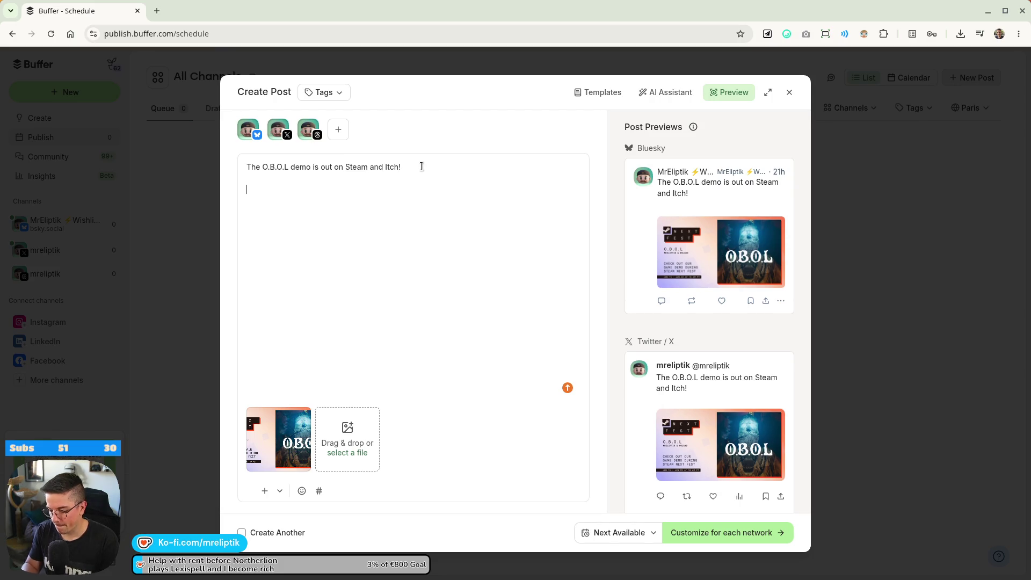
text(Play it)
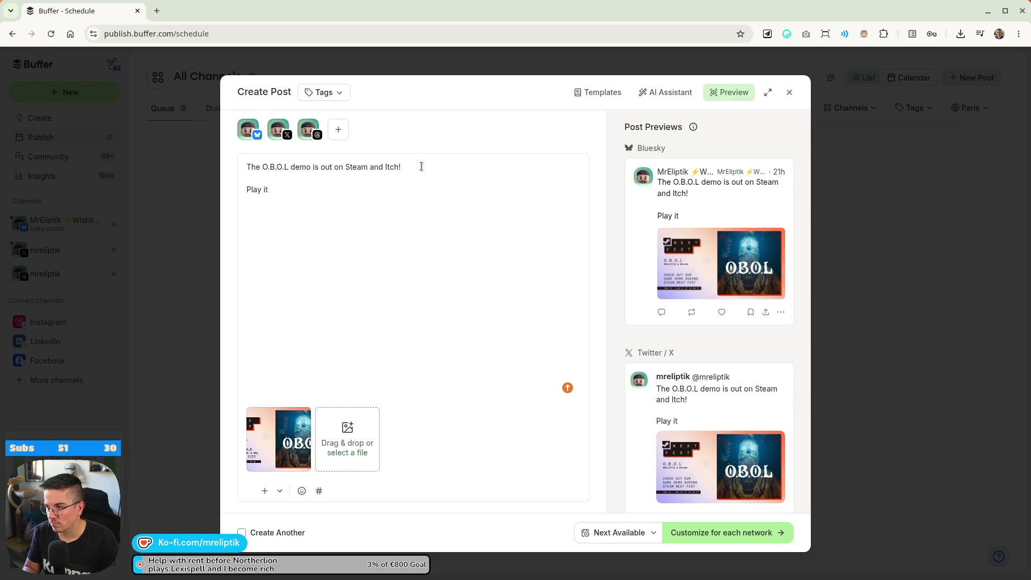
key(ctrl+BackSpace)
key(ctrl+BackSpace)
key(ctrl+BackSpace)
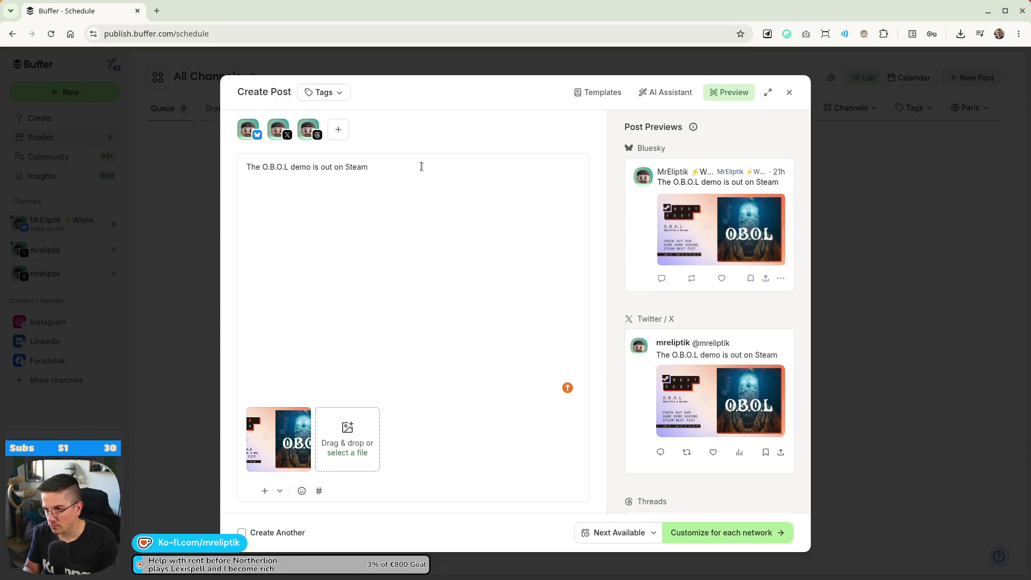
text(on Itch for the)
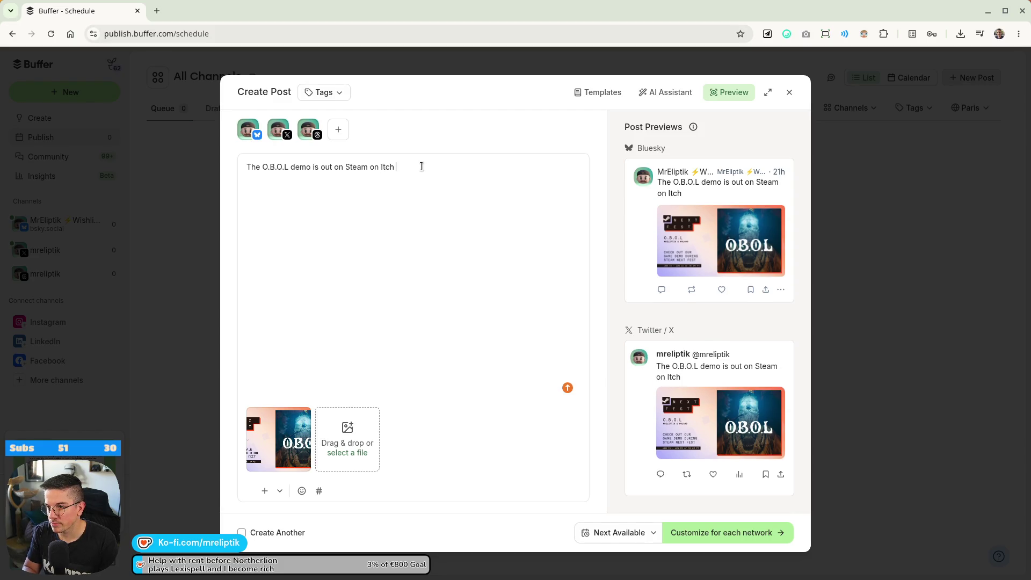
text( Next Fest)
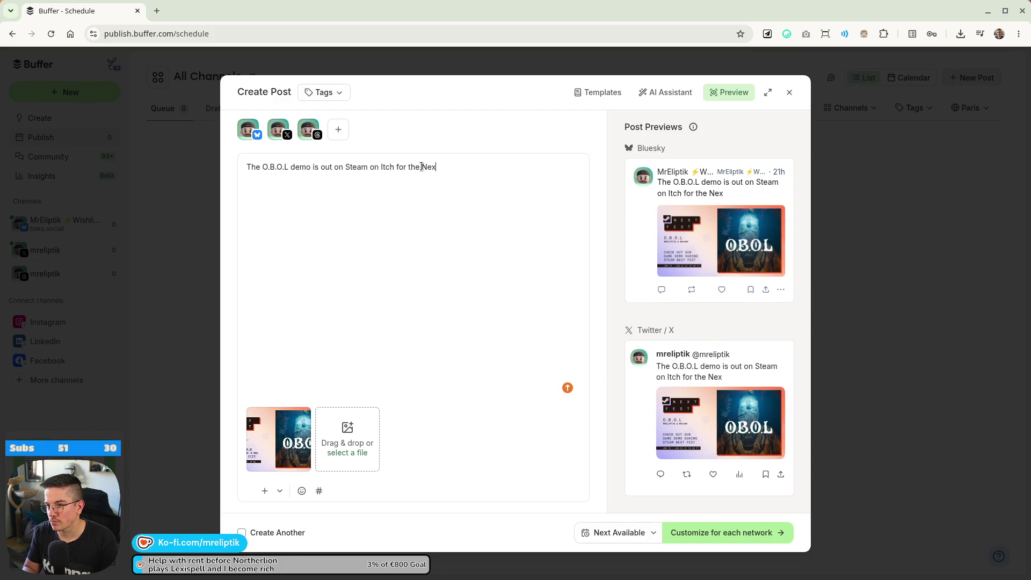
text( :)
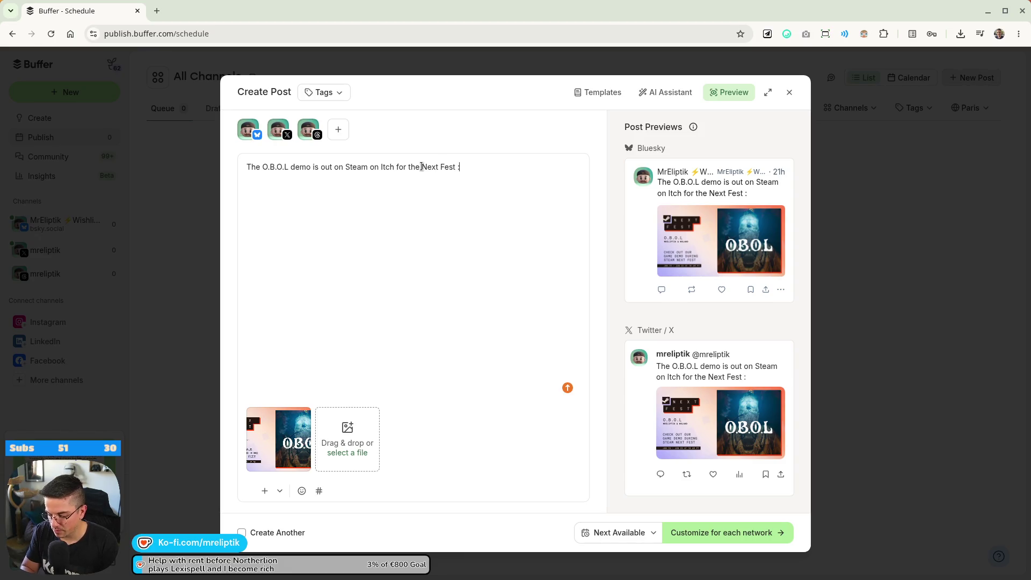
- Add the 🔥 emoji and start a second line with 'Are you ready to'
key(alt+space)
text(em fire)
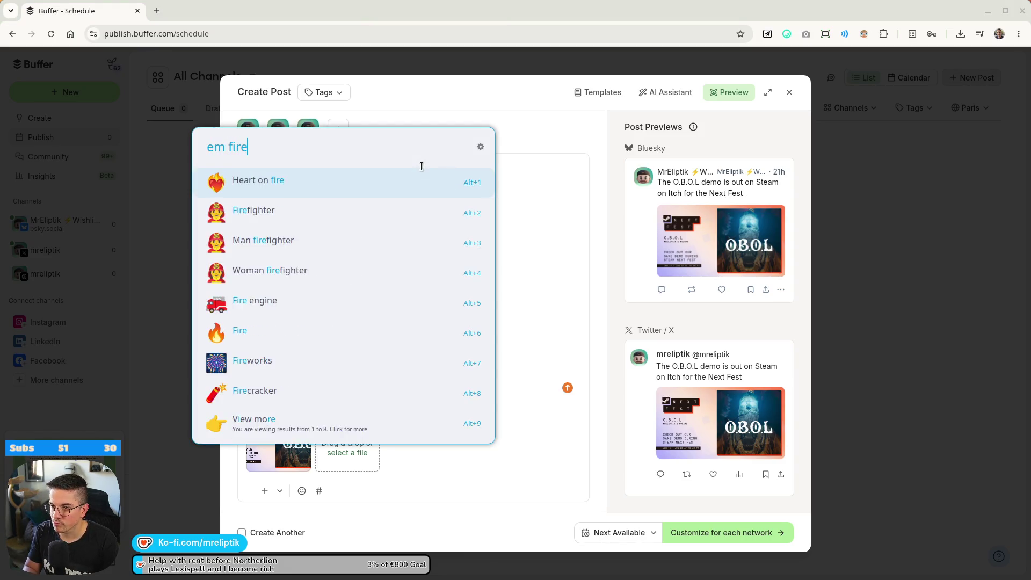
key(Down)
key(Down)
key(Down)
key(Return)
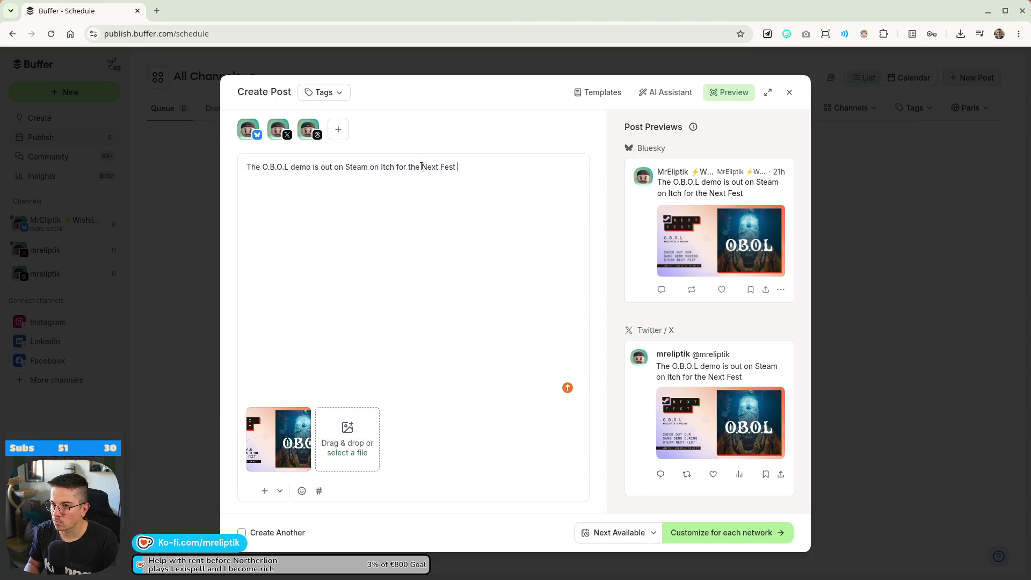
key(Escape)
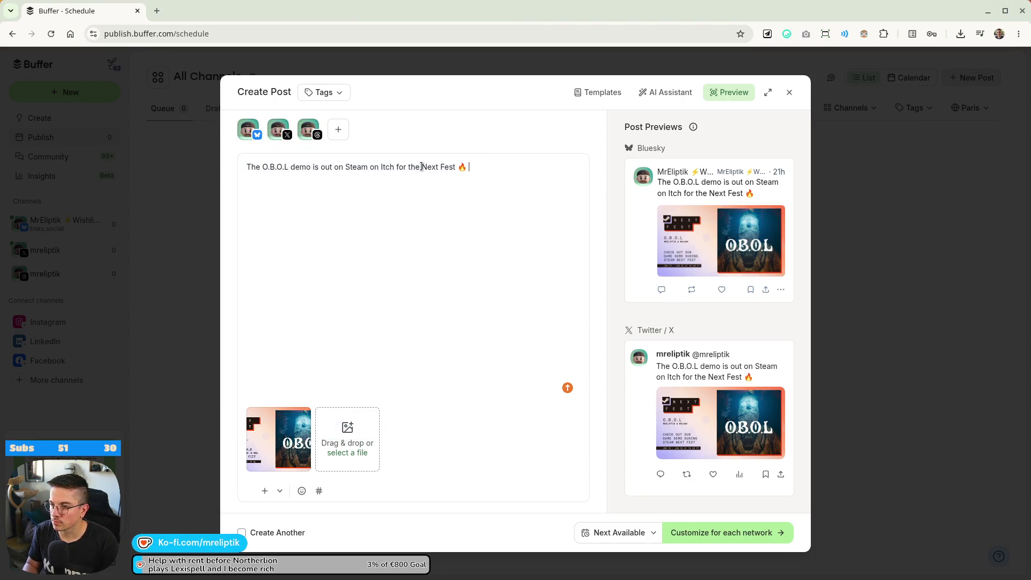
key(Return)
key(Return)
text(Are you ready to)
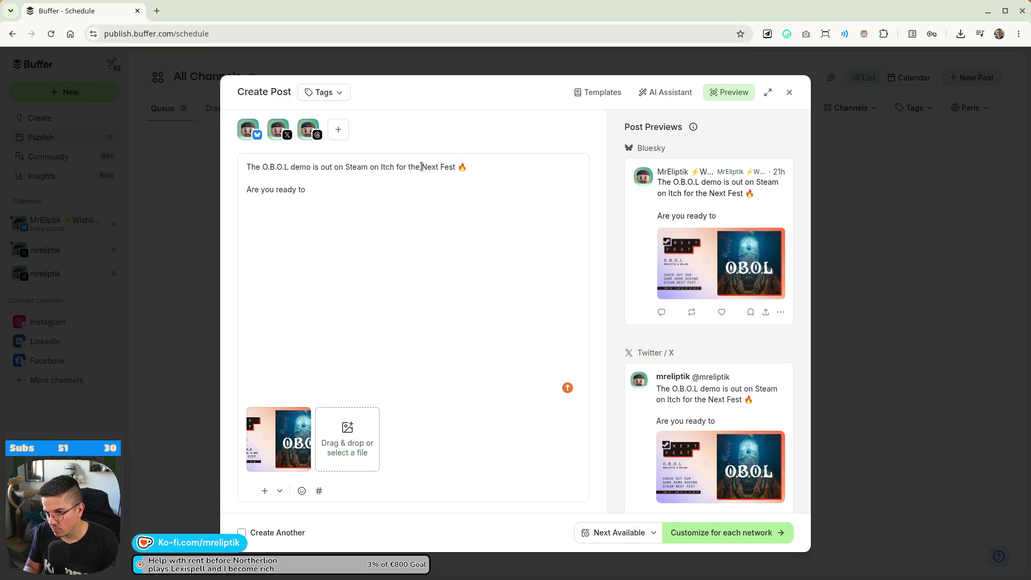
- Complete the second line as 'Are you ready to flip a coin that will determine your life?'
text(play your life)
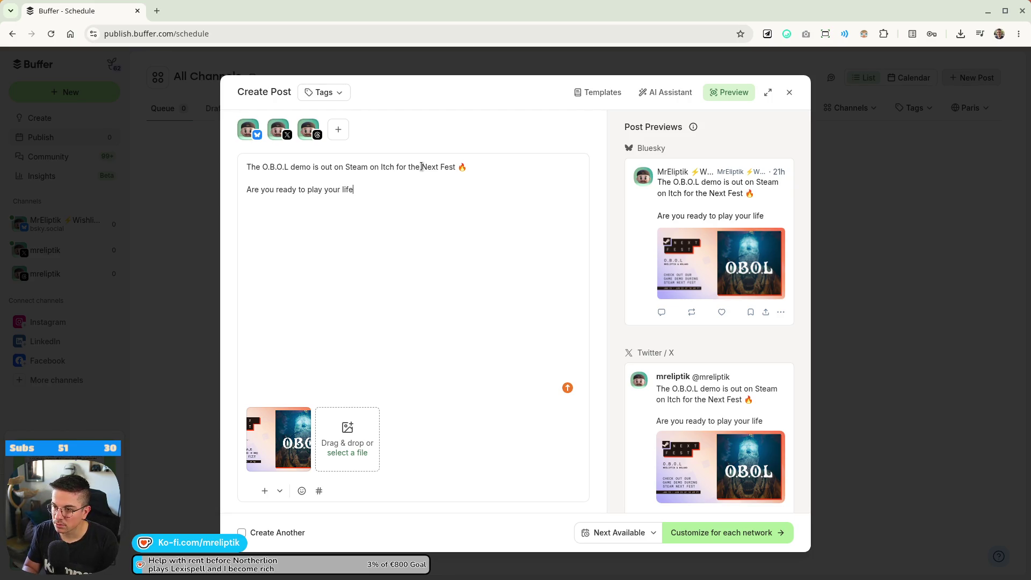
key(BackSpace)
key(BackSpace)
key(BackSpace)
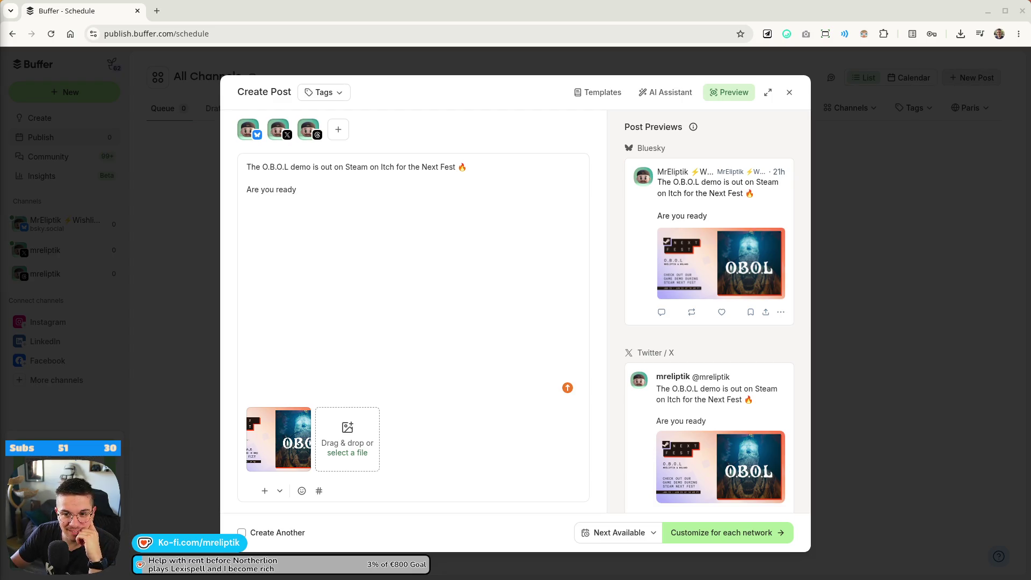
click(328, 196)
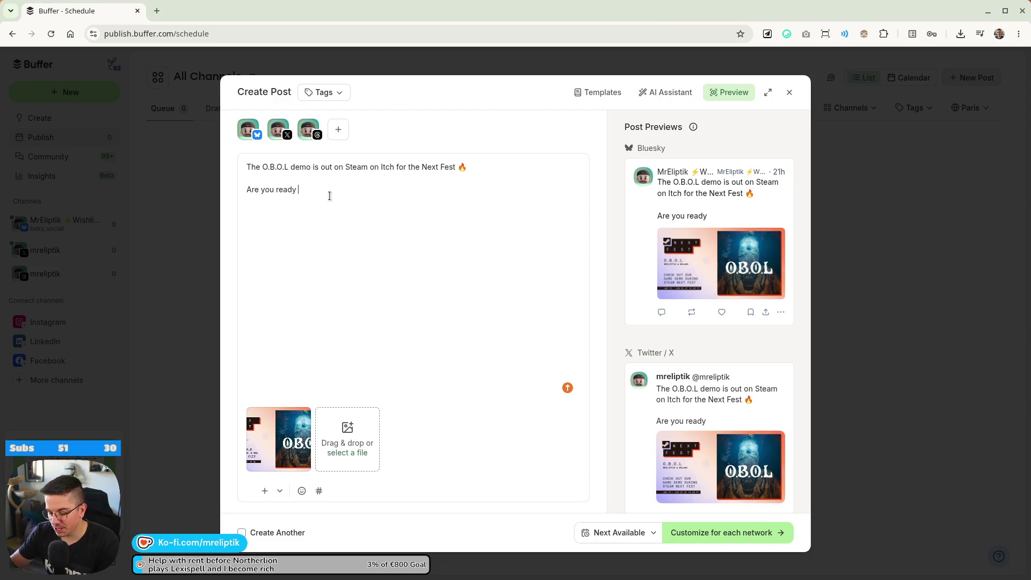
text(to flip)
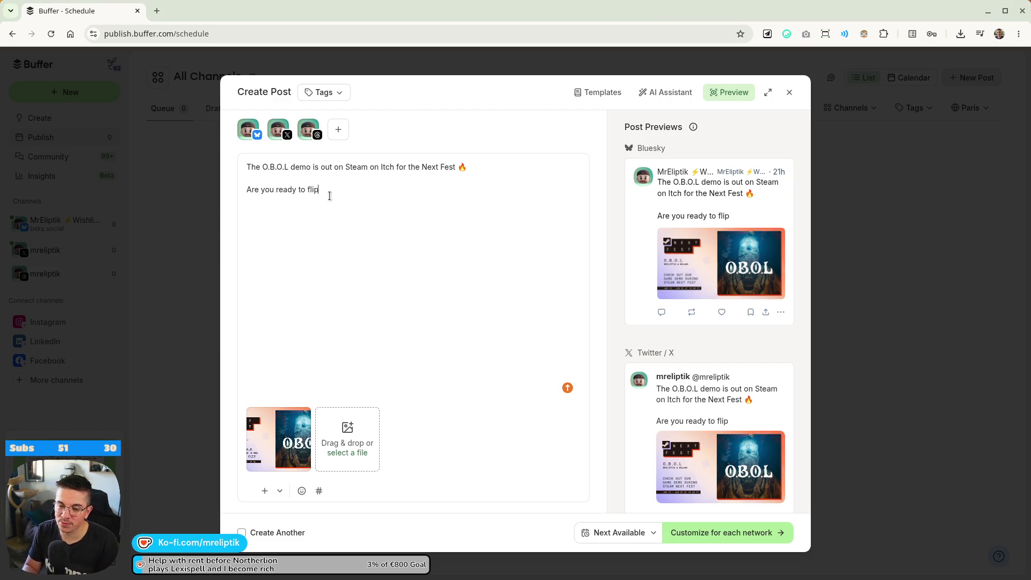
text( a coin that will)
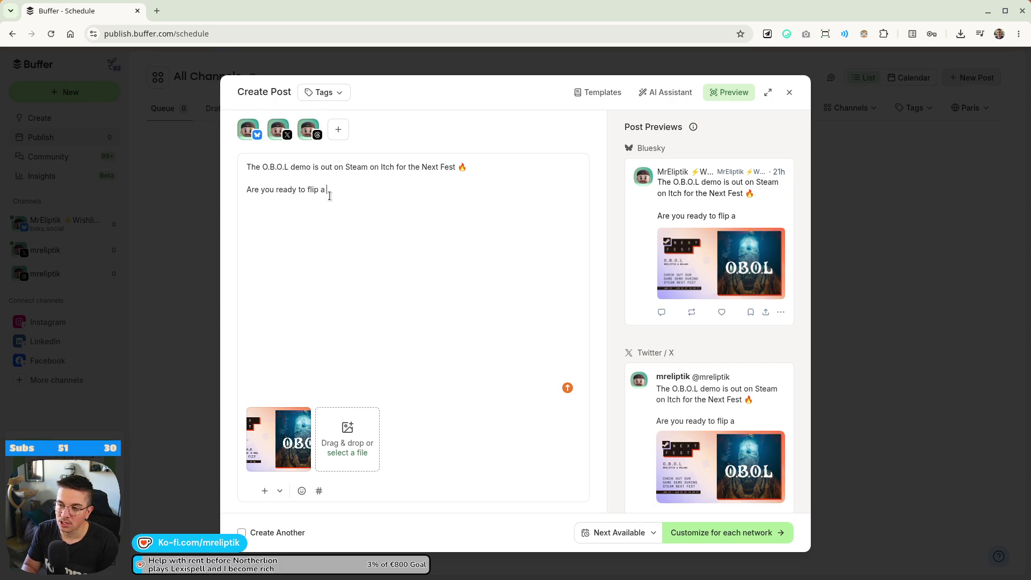
text( determine your l)
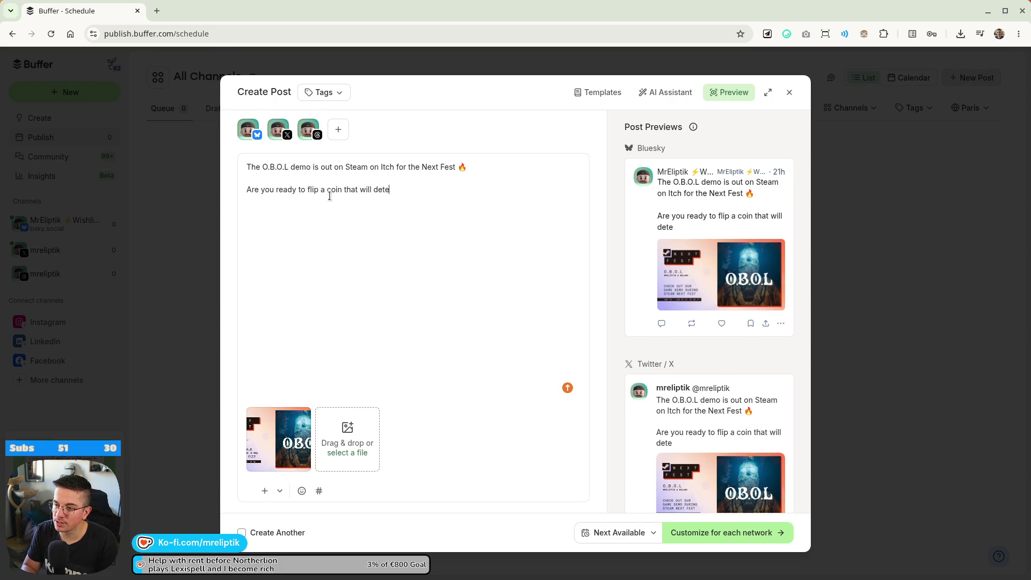
text(ife?)
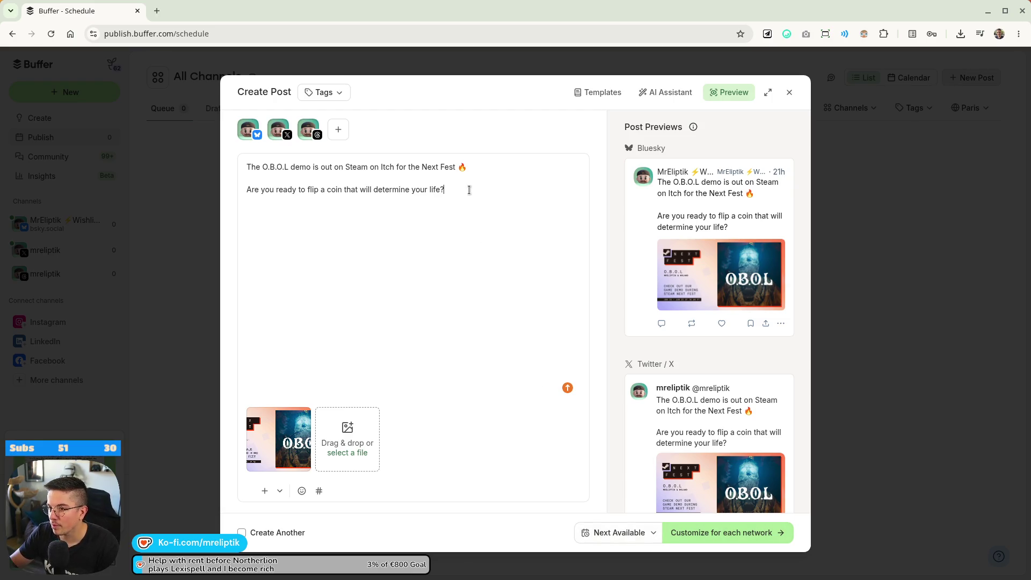
key(ctrl+a)
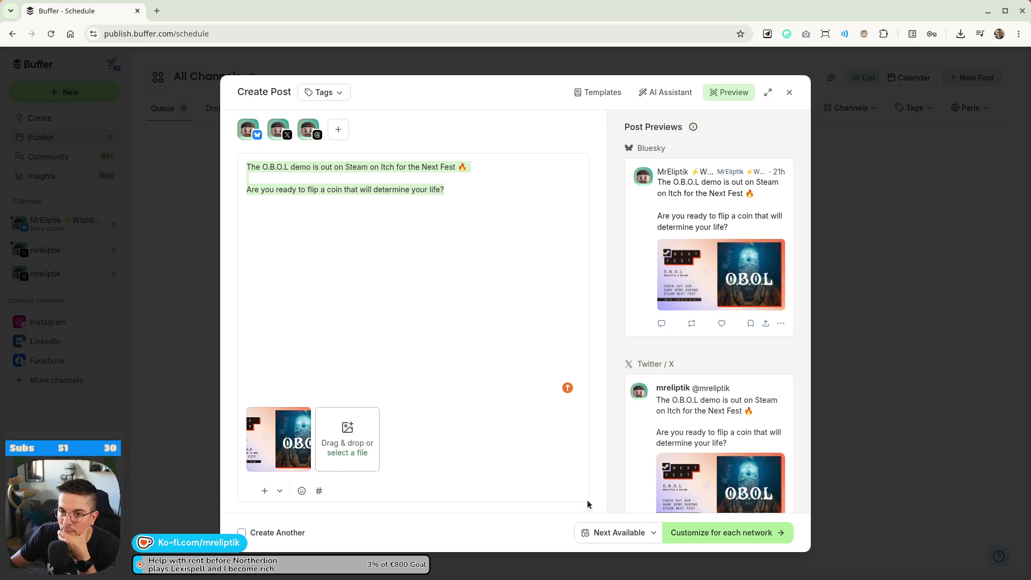
- Set the post timing to Now, customize per network, and publish to Bluesky, X and Threads
click(602, 534)
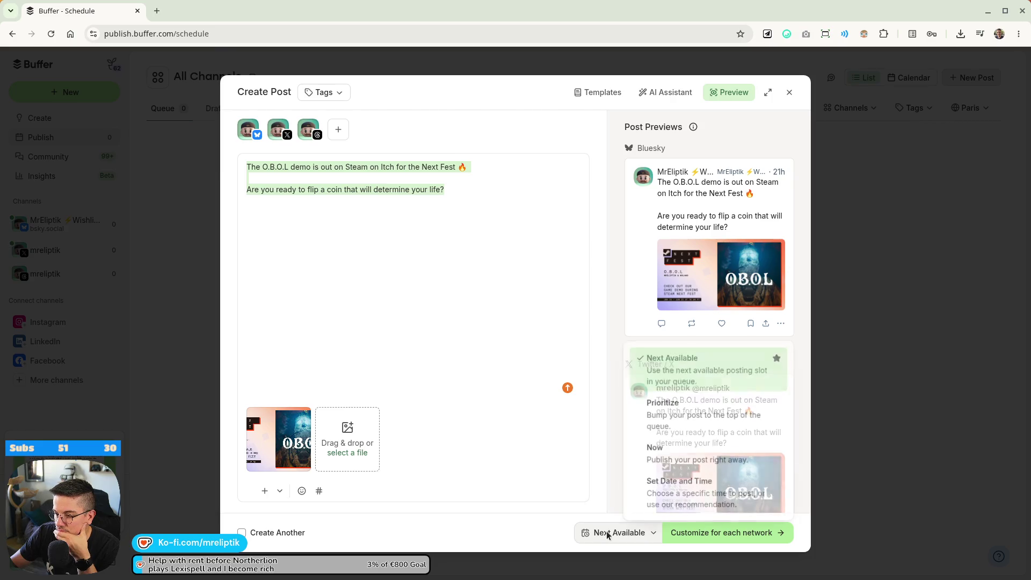
click(674, 456)
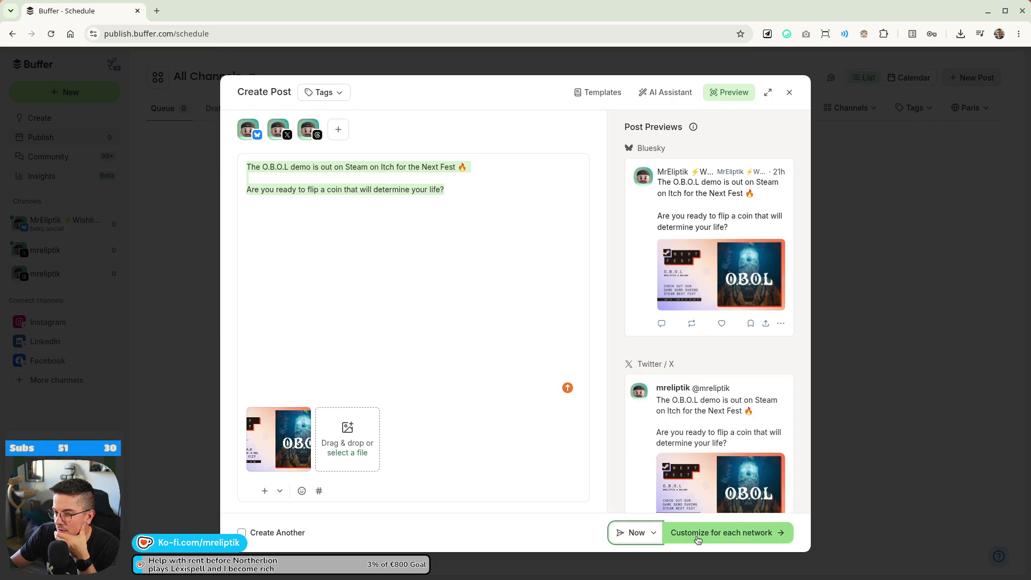
click(697, 539)
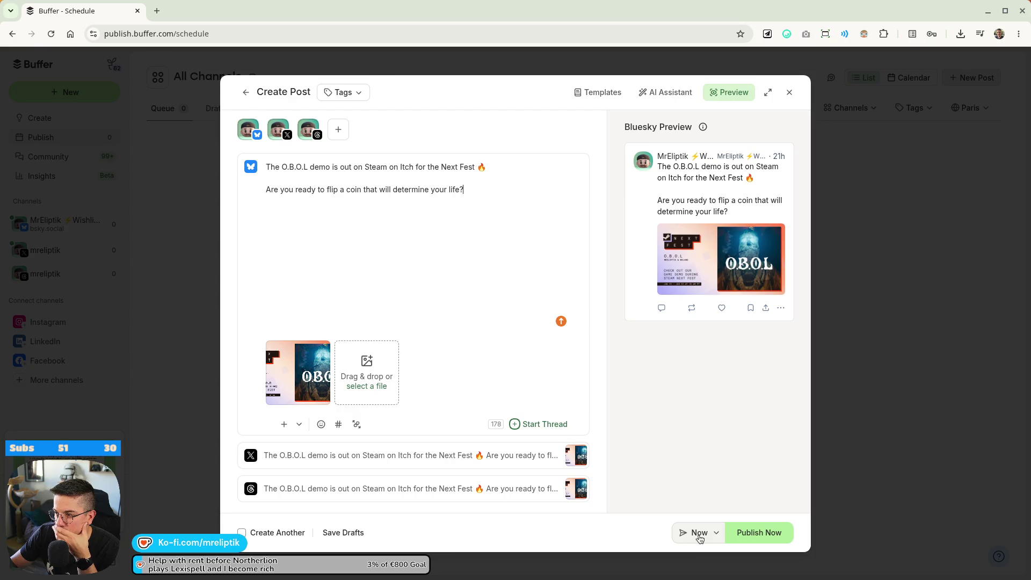
click(758, 533)
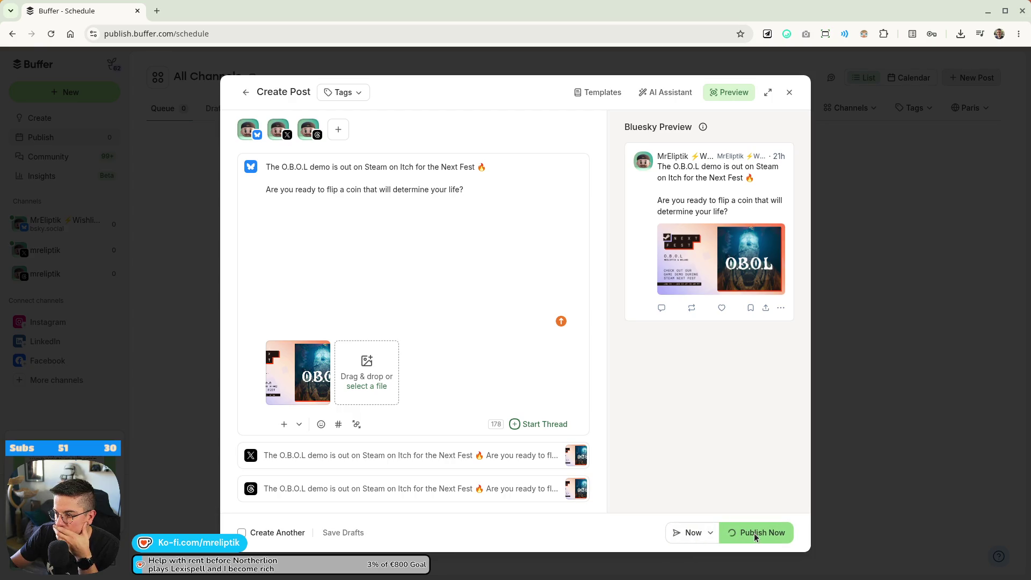
mouse_move(360, 575)
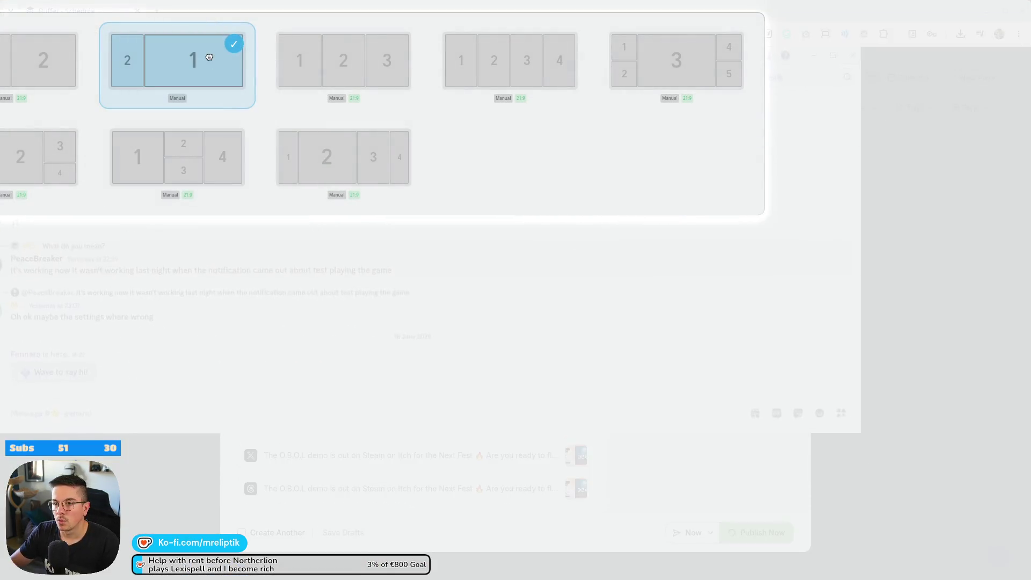
- Switch to Discord and open the #-eliptiknews channel
key(alt+Tab)
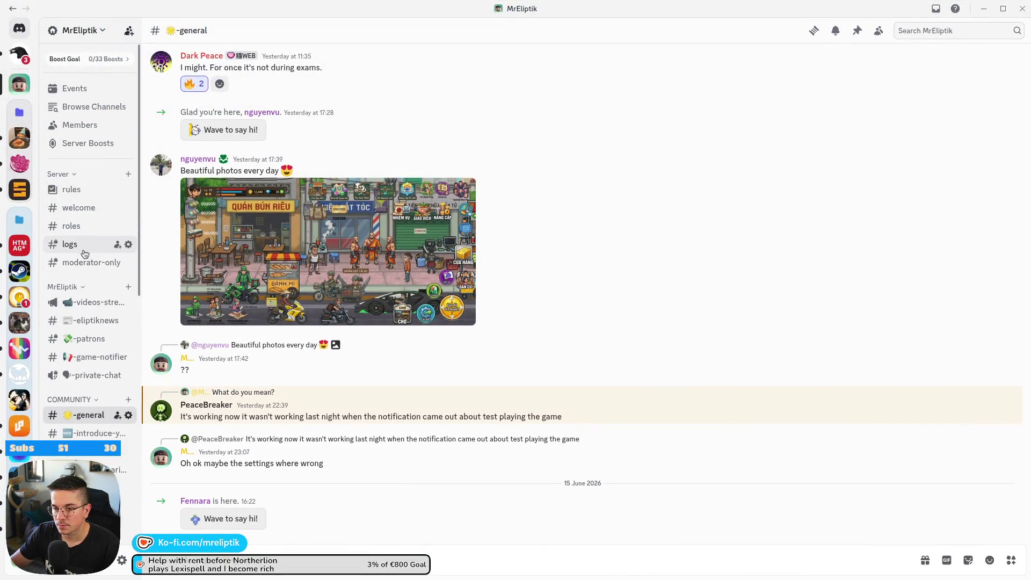
click(90, 321)
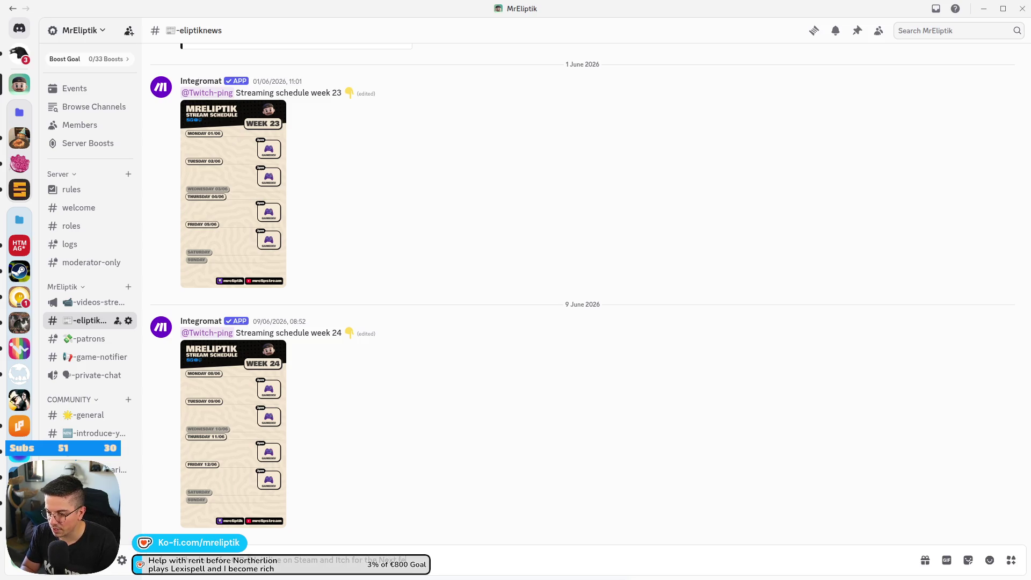
- Add a :fire: emoji after the first line, paste the announcement text, and delete the duplicate demo line
text(:fire)
key(Return)
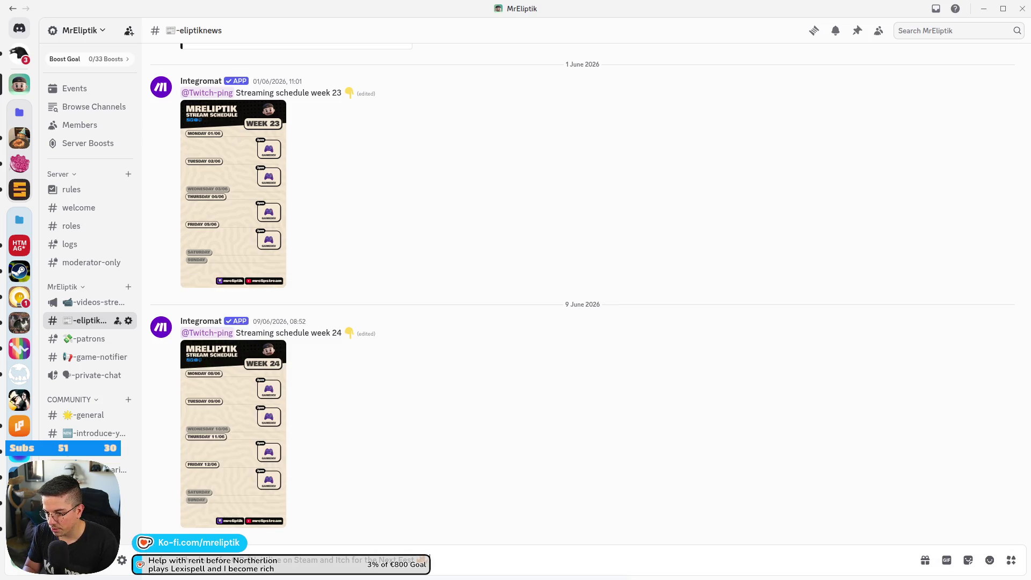
key(ctrl+v)
drag(205, 528, 183, 509)
key(BackSpace)
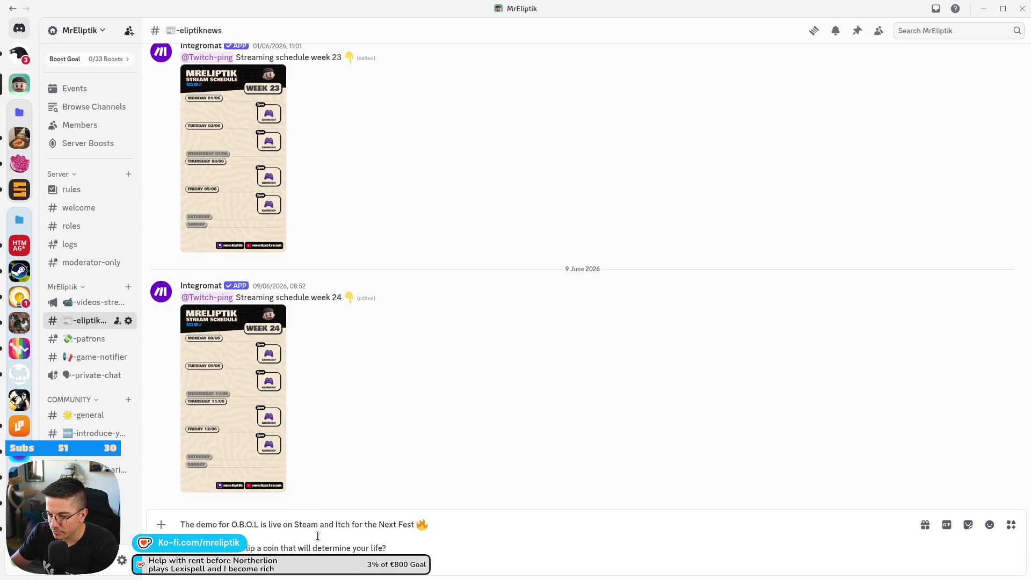
- Put the Steam store link on a new line under the coin question and attach partner_share_full_loc_flat.png
click(406, 547)
key(shift+Return)
key(ctrl+v)
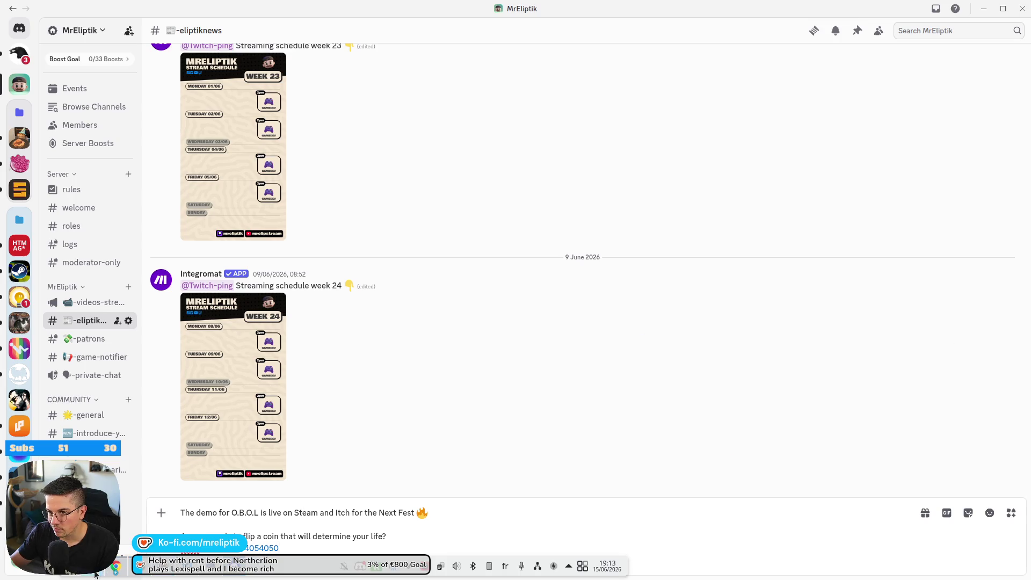
mouse_move(717, 480)
mouse_down()
mouse_move(425, 545)
mouse_move(230, 559)
mouse_move(309, 545)
mouse_up()
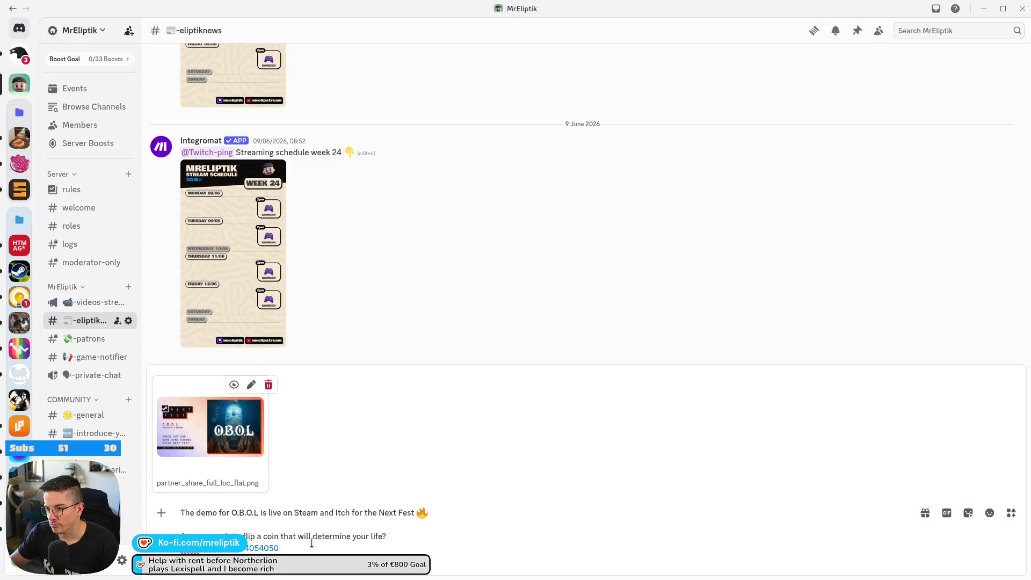
- Add blank lines below the Steam link and a 'Made with love by' credit line with a :heart: emoji
click(218, 526)
click(183, 515)
click(328, 540)
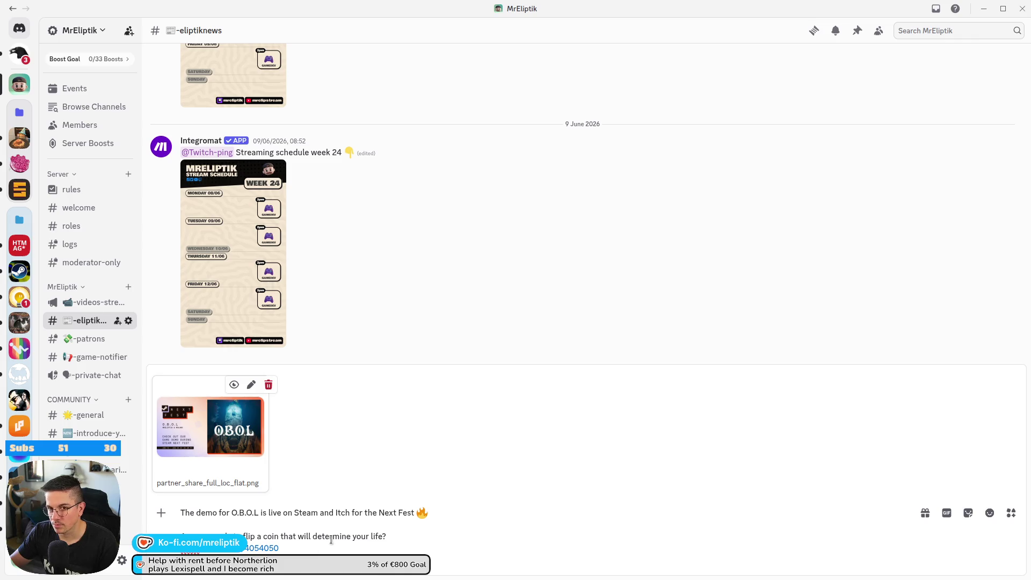
key(shift+Return)
key(shift+Return)
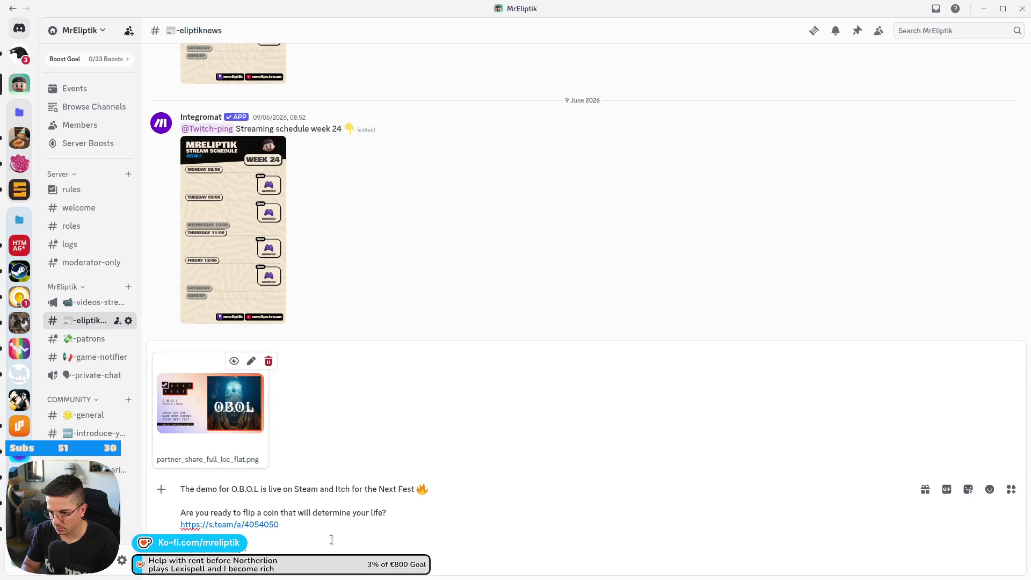
text(eart)
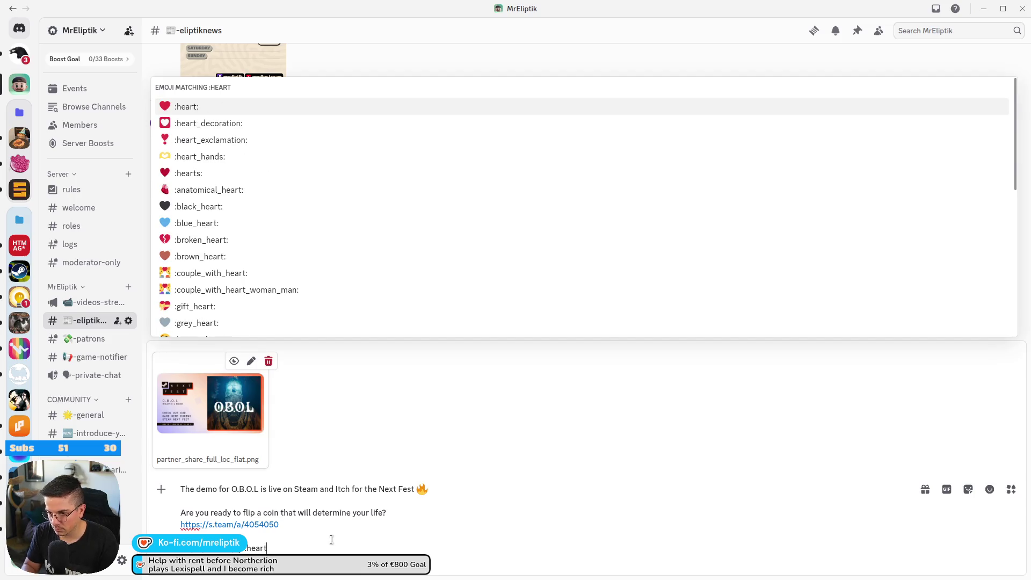
key(Return)
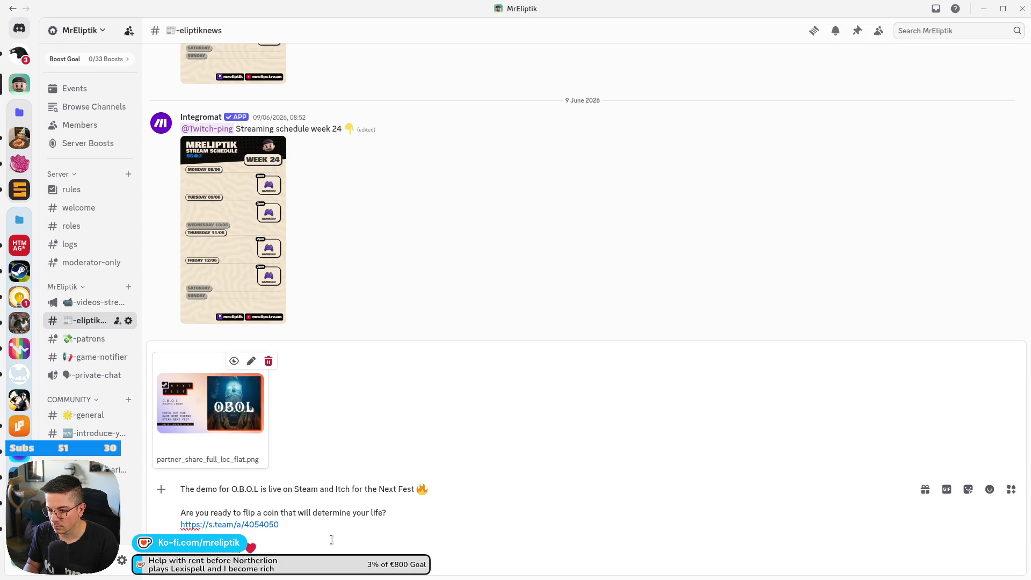
key(shift+Return)
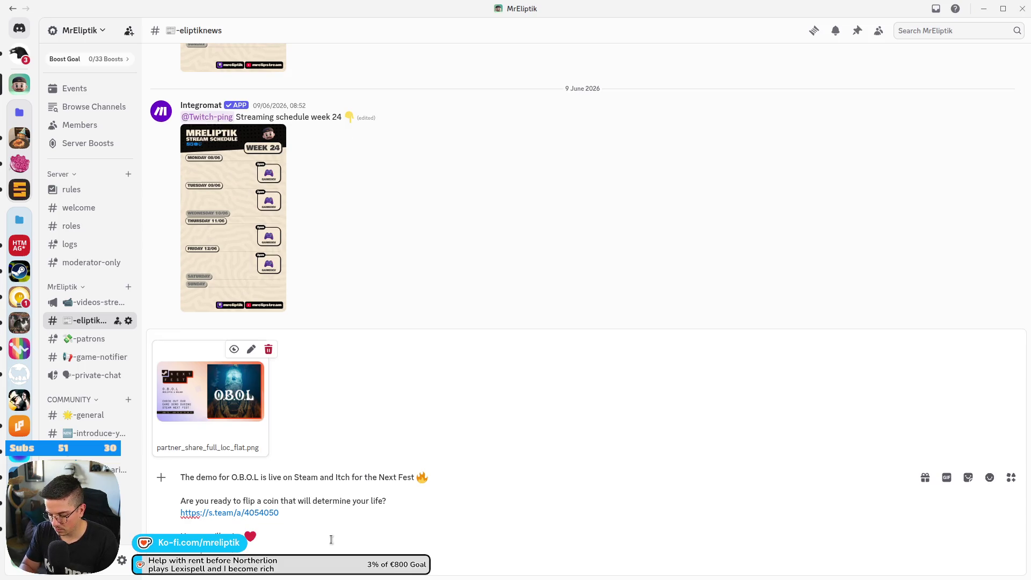
- @-mention the co-developer on the credit line, tidy the stray text, and post the announcement
text(@woland)
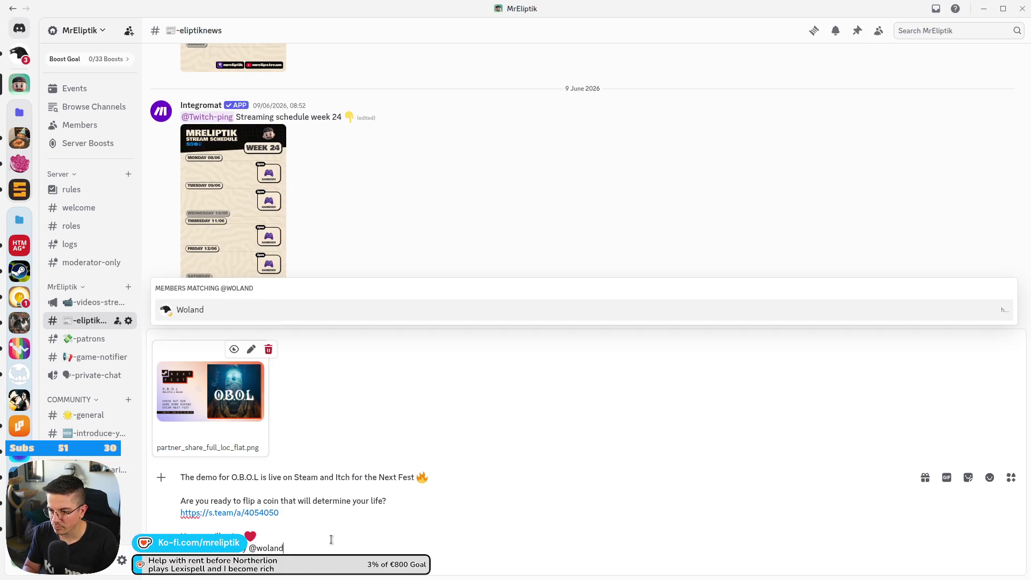
key(Tab)
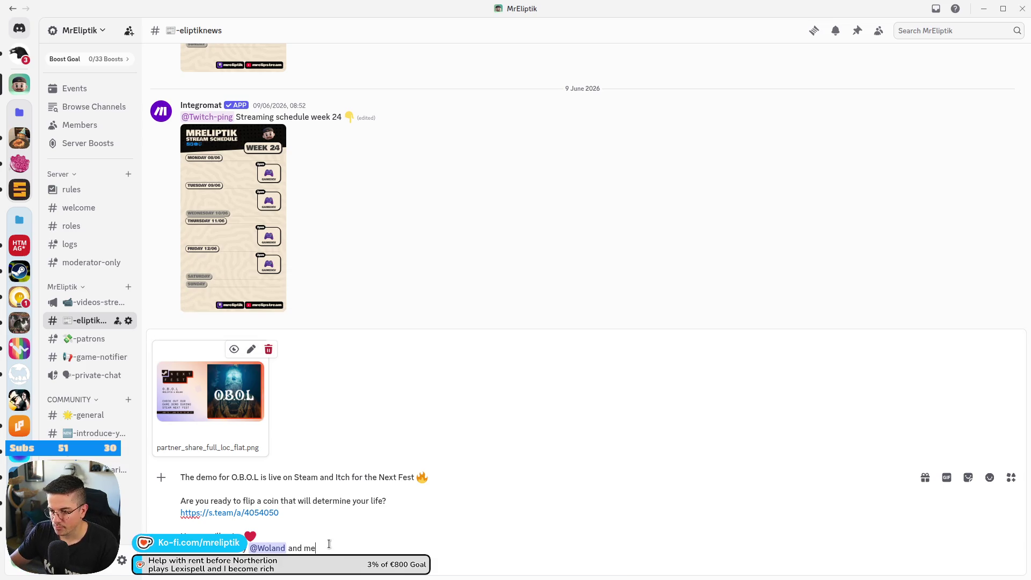
mouse_move(262, 534)
mouse_down()
mouse_move(248, 537)
mouse_move(324, 549)
mouse_up()
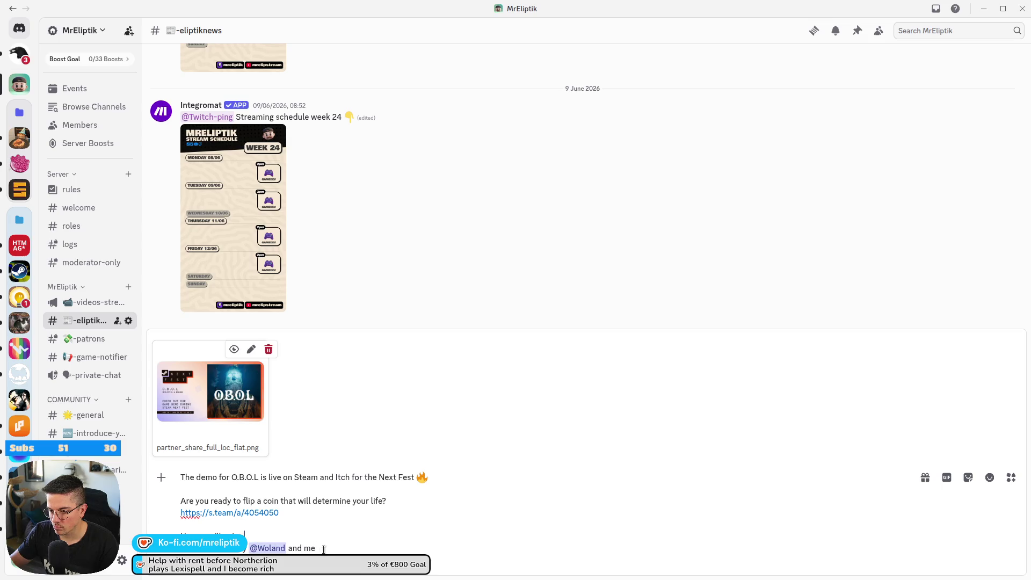
key(shift+Home)
key(BackSpace)
key(Return)
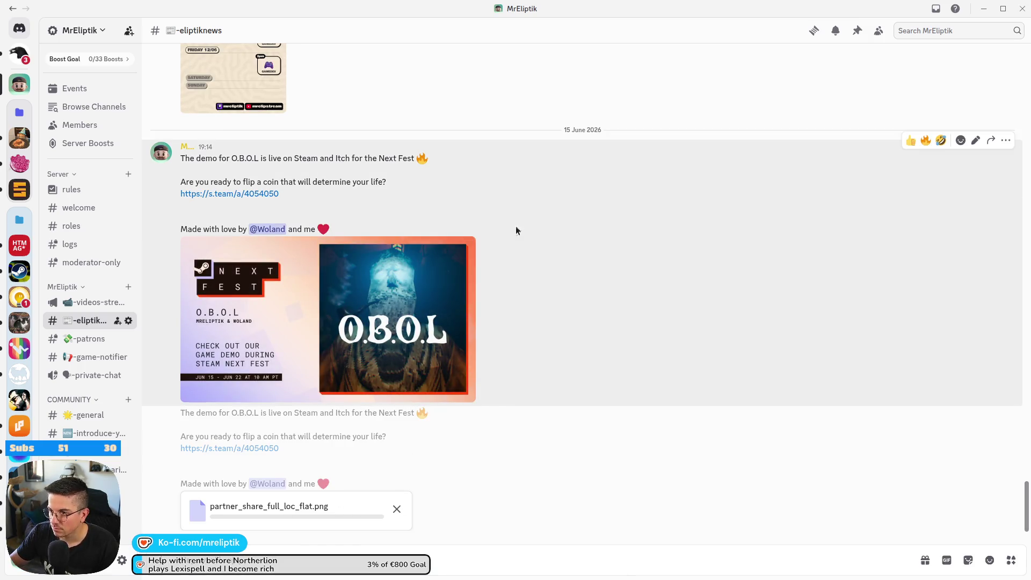
click(976, 141)
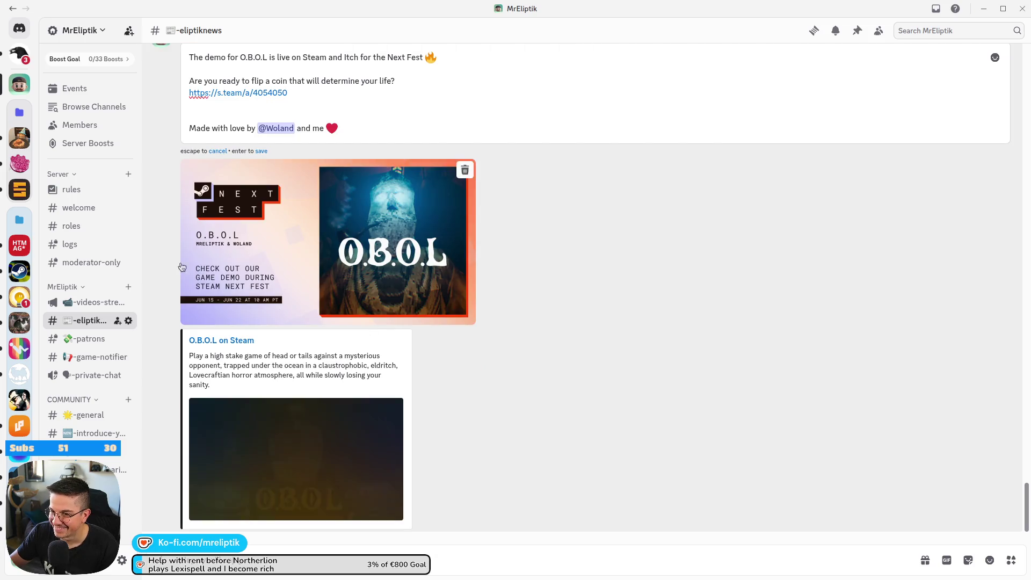
- Copy the posted announcement's text by cutting it, pasting it back, and saving the edit
key(ctrl+a)
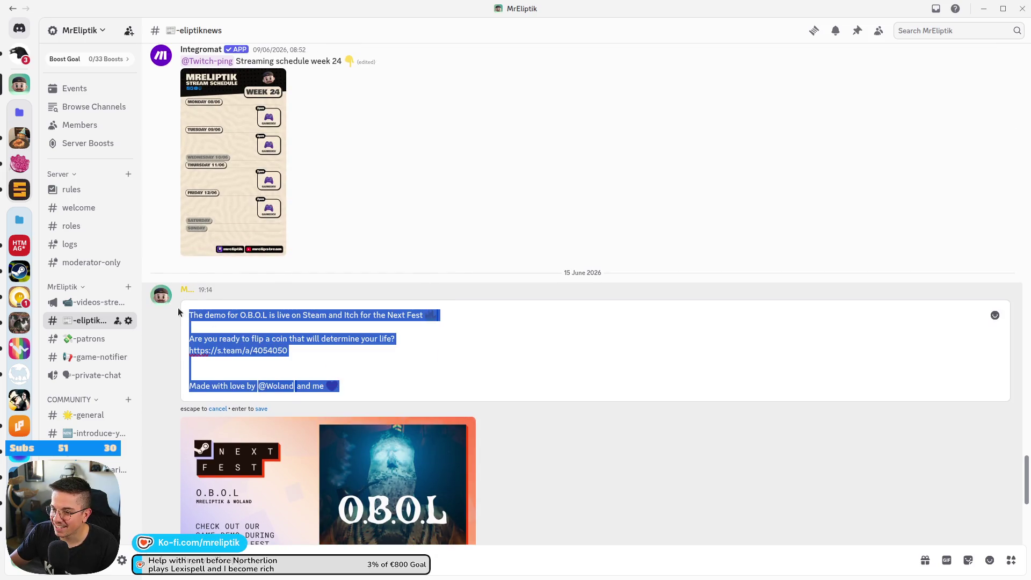
key(BackSpace)
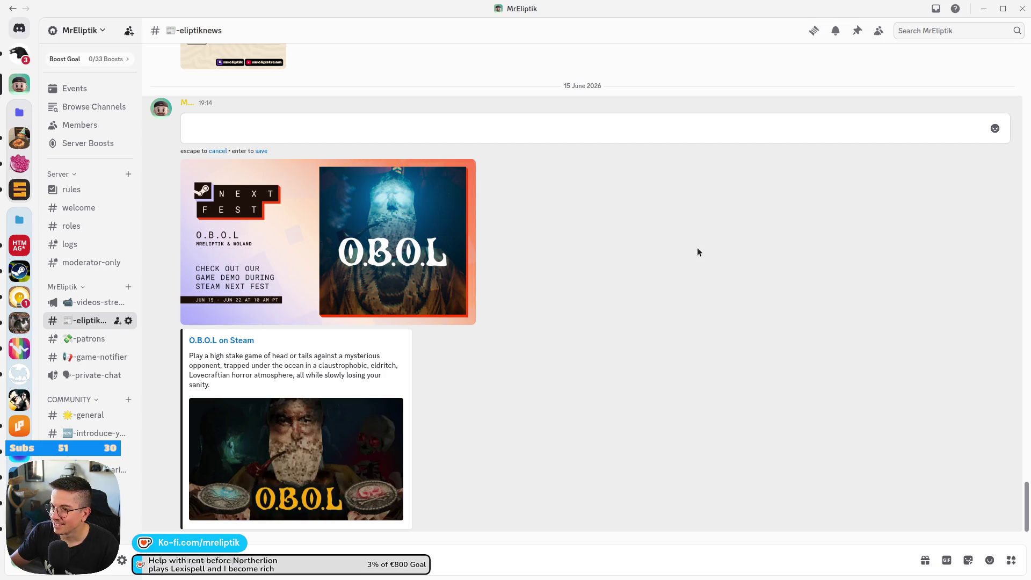
key(ctrl+v)
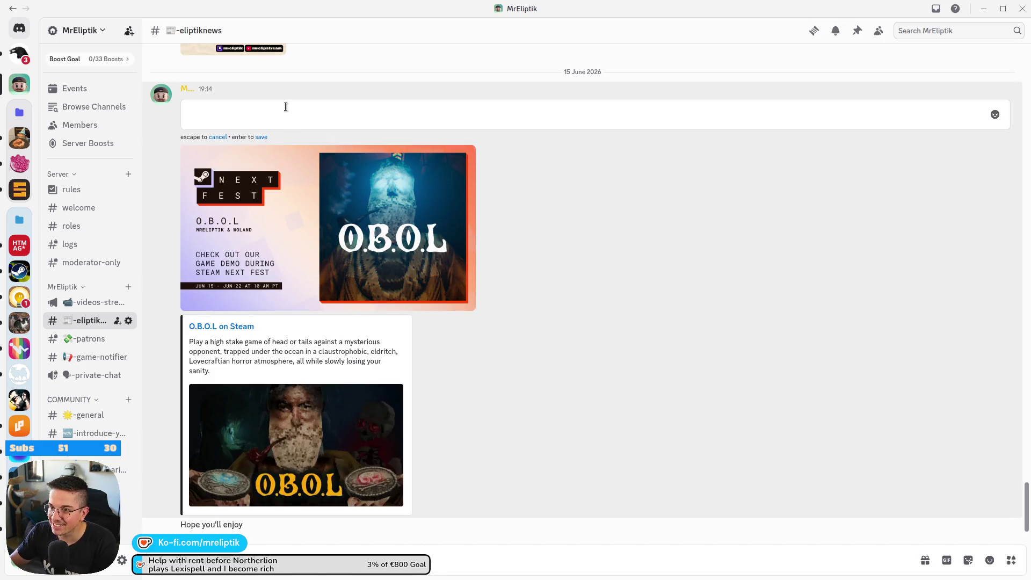
key(Return)
- Delete the O.B.O.L announcement message from the eliptiknews channel
scroll(551, 182, up, 3)
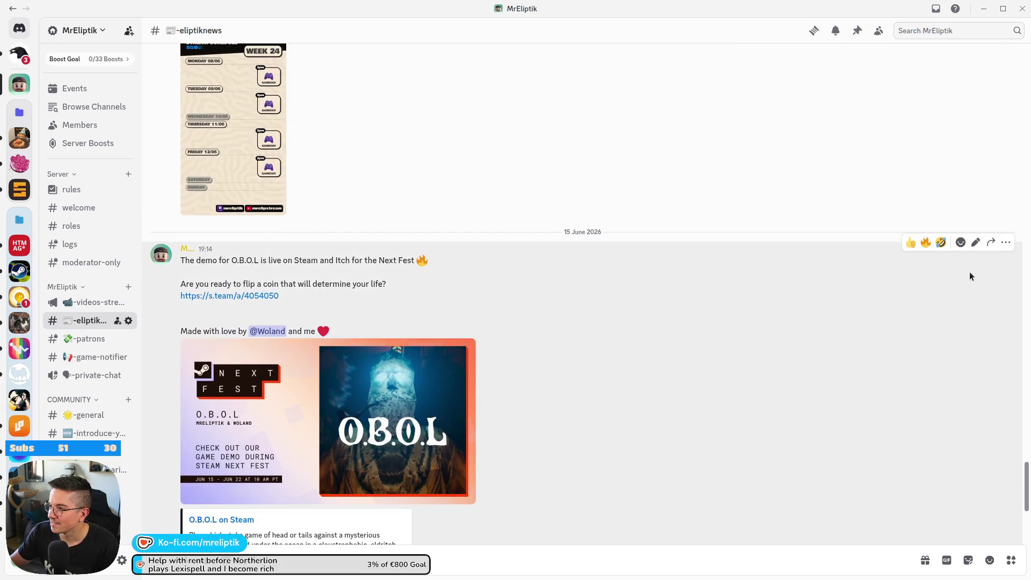
click(1006, 242)
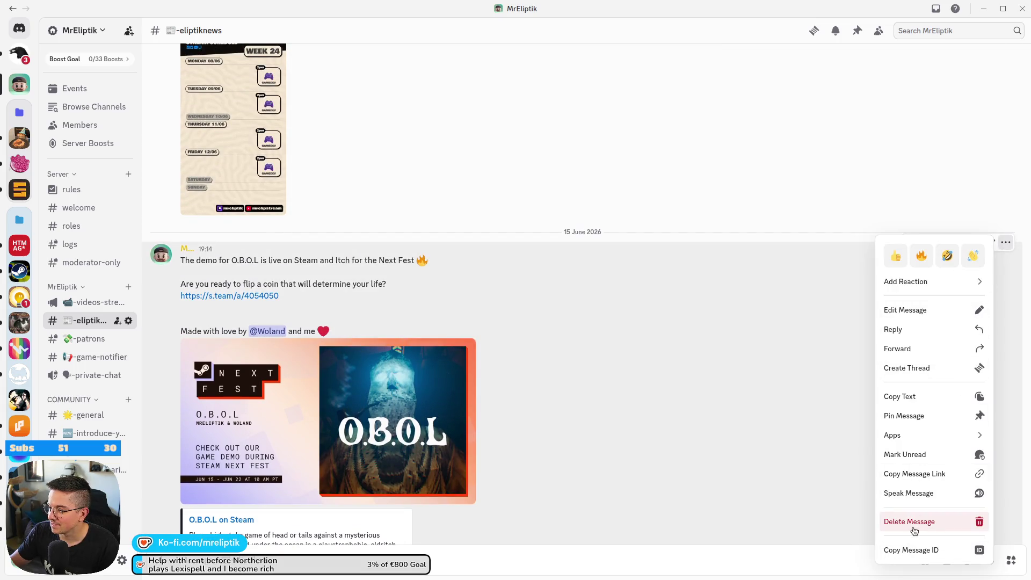
click(914, 531)
click(573, 478)
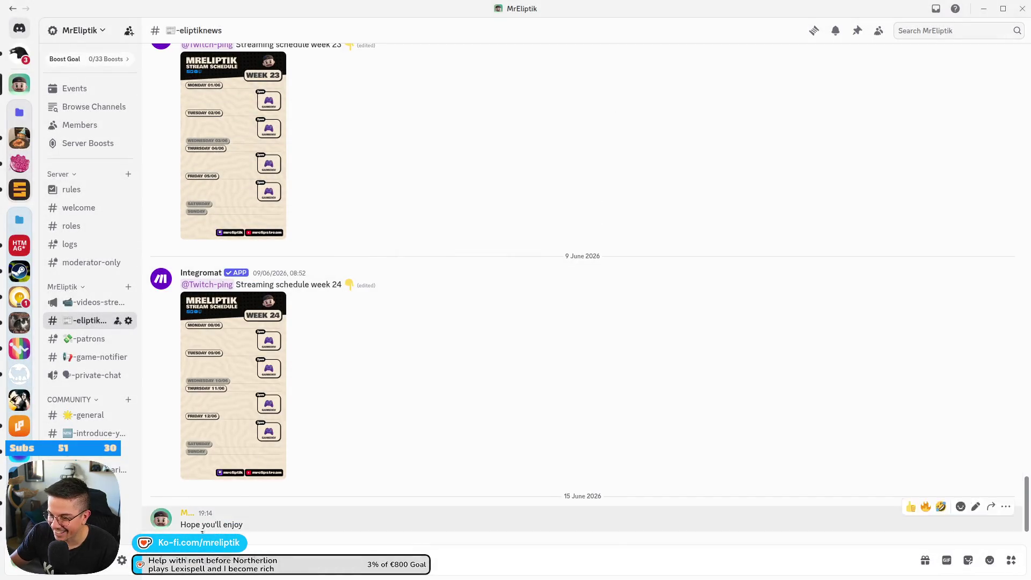
- Delete the 'Hope you'll enjoy' follow-up message as well
click(965, 504)
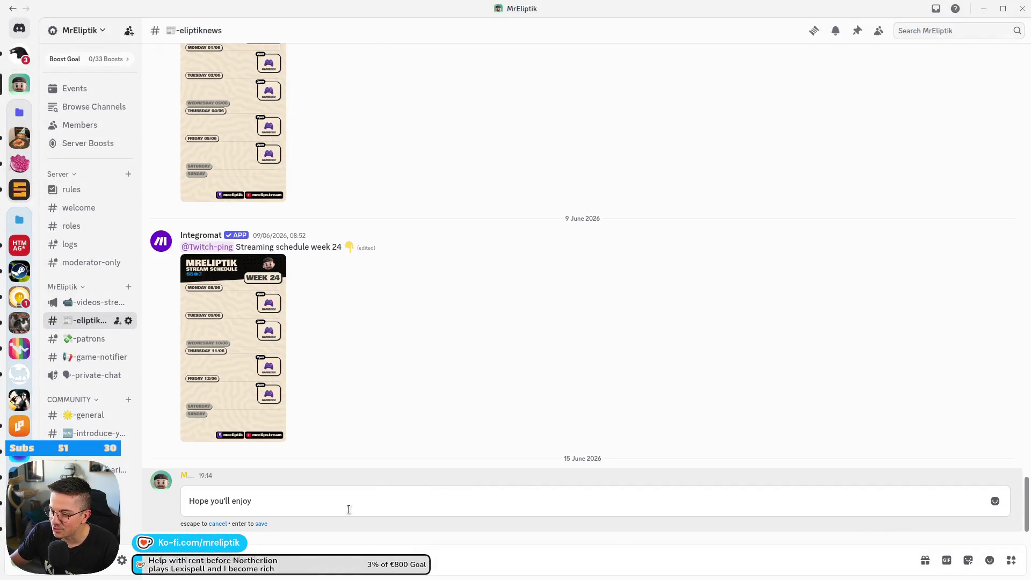
key(Escape)
click(1005, 506)
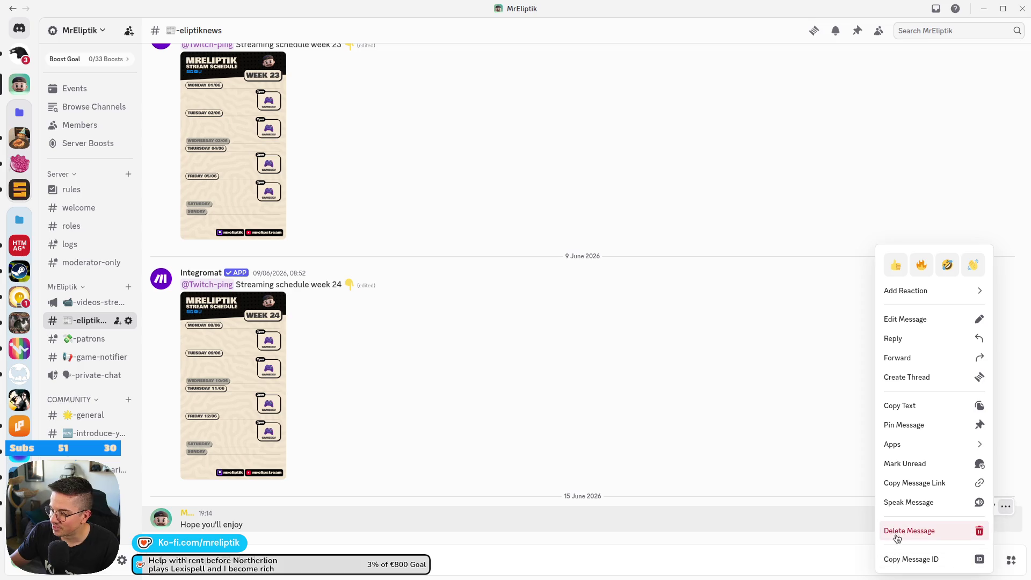
click(896, 536)
click(571, 356)
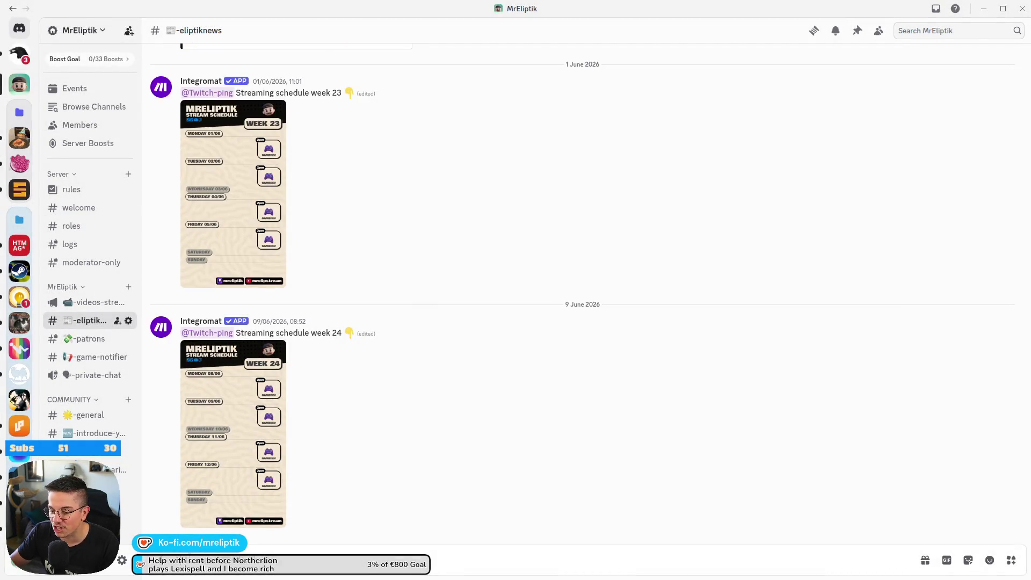
- Paste the saved announcement text back, fix the credit line's ending, and re-attach partner_share_full_loc_flat.png
key(ctrl+v)
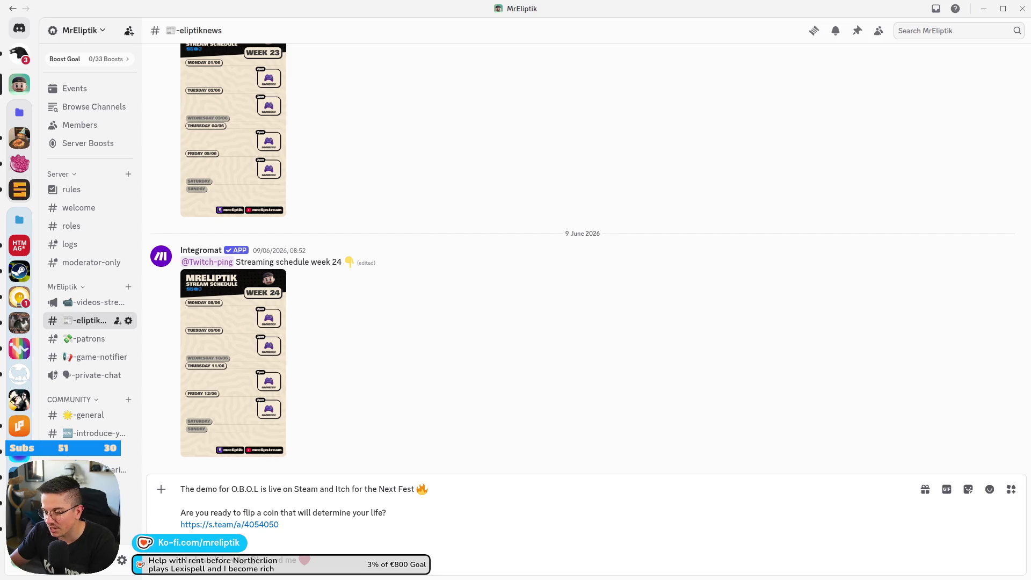
key(BackSpace)
key(BackSpace)
text(friends)
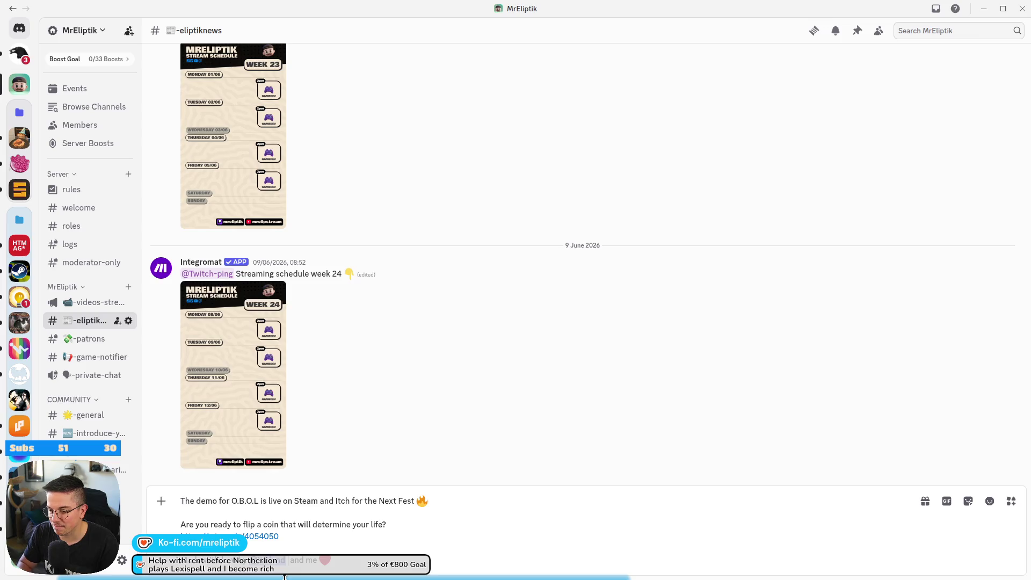
key(BackSpace)
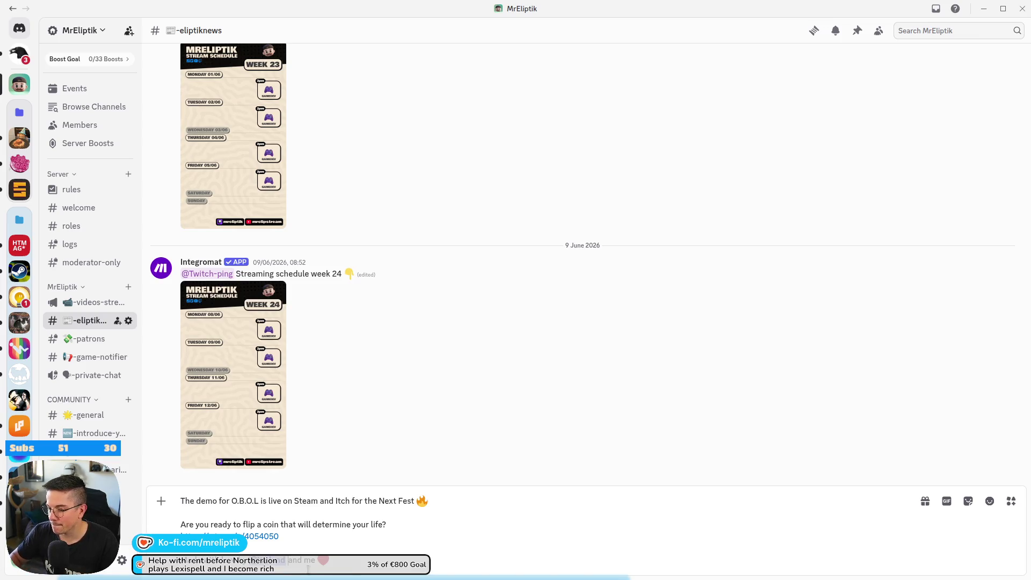
key(shift+Return)
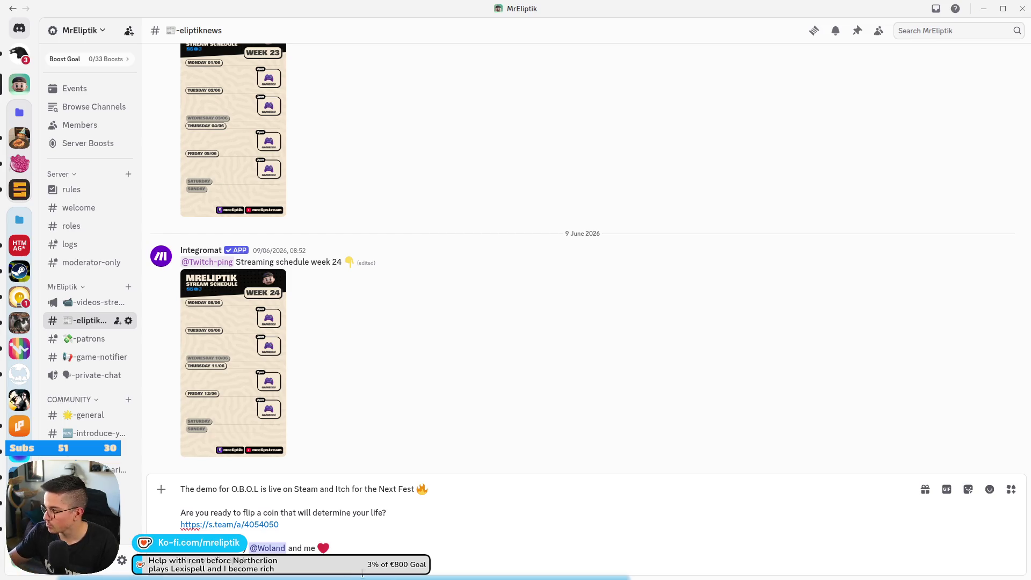
mouse_move(1030, 344)
mouse_down()
mouse_move(593, 345)
mouse_move(416, 517)
mouse_up()
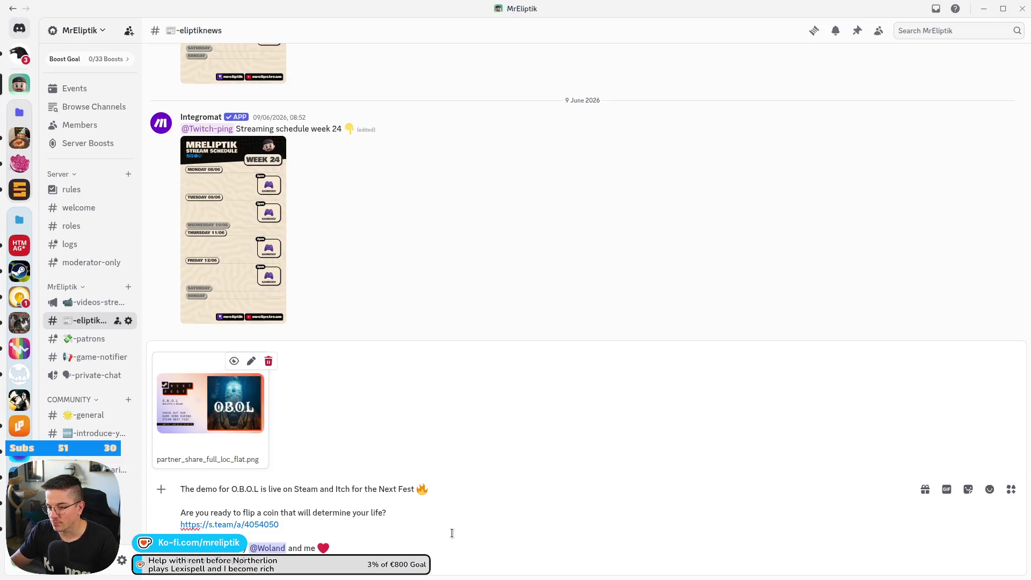